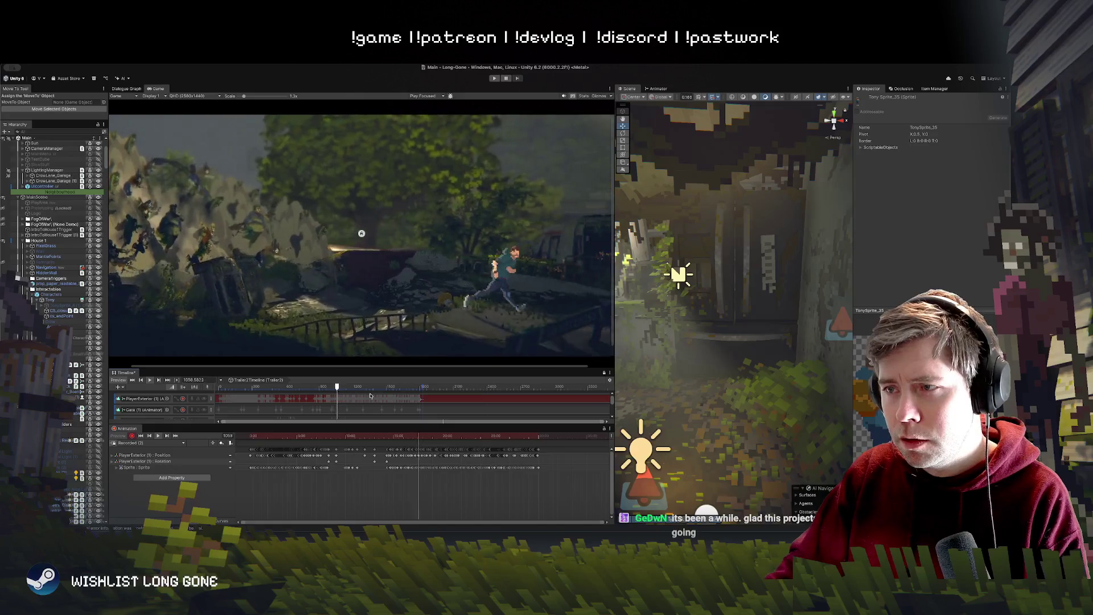
Step: Rewind the cutscene, orbit the Scene view onto the wrecked car, and select the player character
left_click_drag(341, 389, 326, 388)
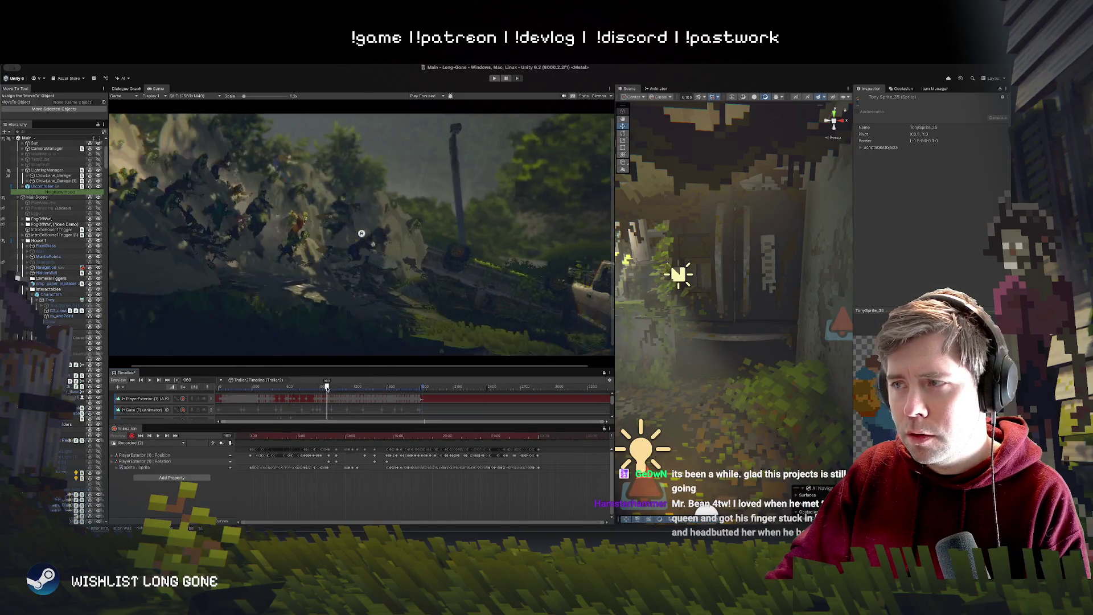
mouse_move(778, 395)
left_mouse_down()
mouse_move(631, 360)
mouse_move(792, 377)
mouse_move(757, 384)
left_mouse_up()
left_click(751, 389)
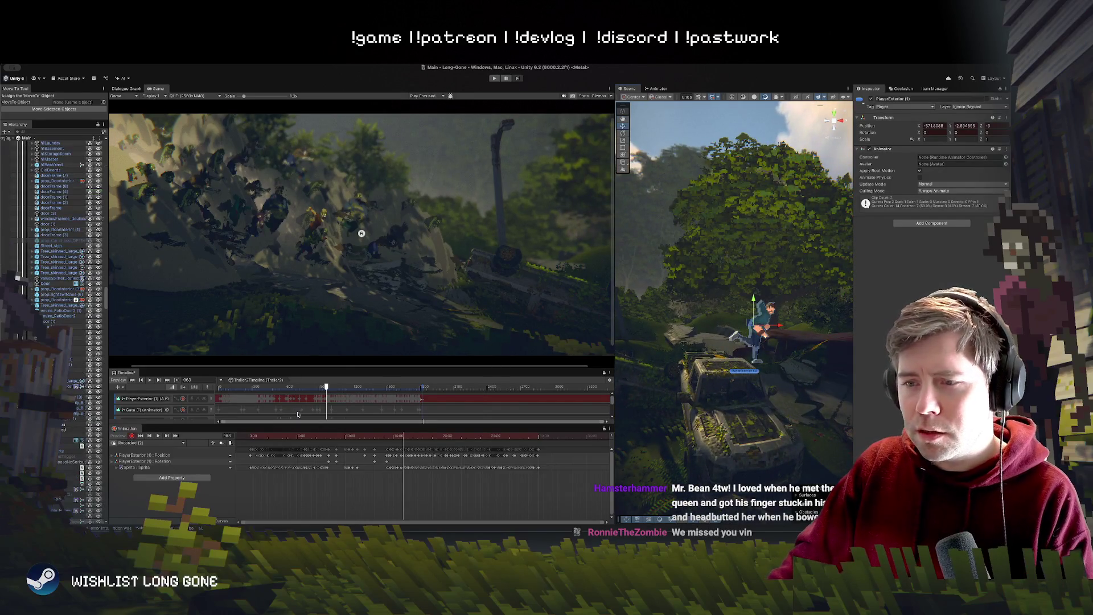
Step: Scrub PlayerExterior (1)'s animation back to before the jump, trying and clearing a keyframe selection
left_click_drag(402, 436, 398, 438)
scroll(390, 478, "up", 3)
mouse_move(389, 437)
left_mouse_down()
mouse_move(376, 437)
mouse_move(404, 441)
left_mouse_up()
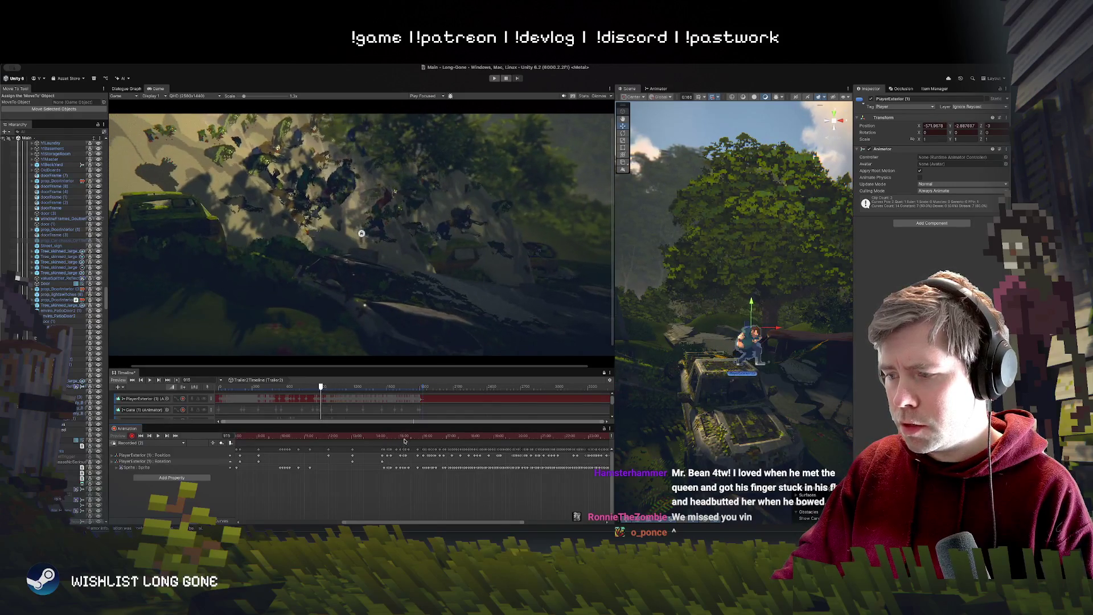
left_click_drag(374, 483, 404, 444)
left_click(388, 474)
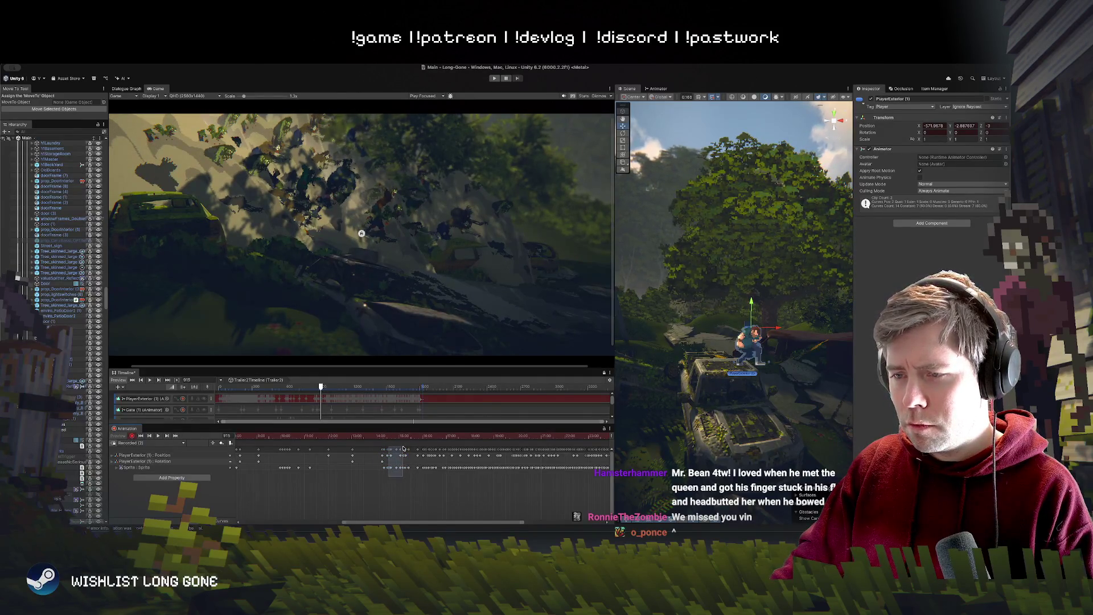
left_click(477, 485)
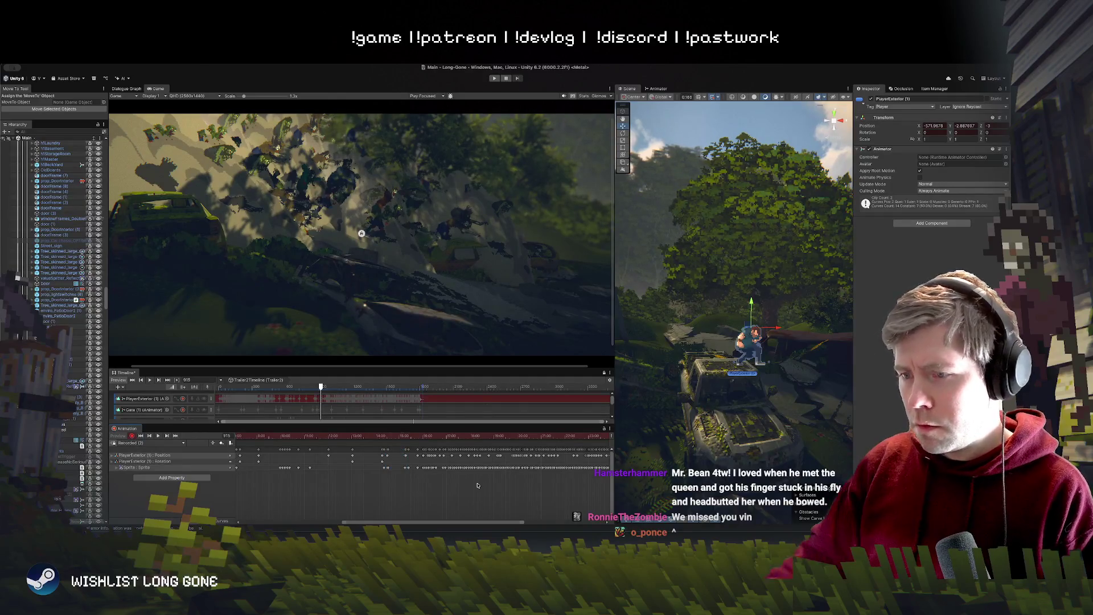
Step: Check the landing across frames 926, 948 and 958, then box-select the mid-jump keyframes
left_click(409, 435)
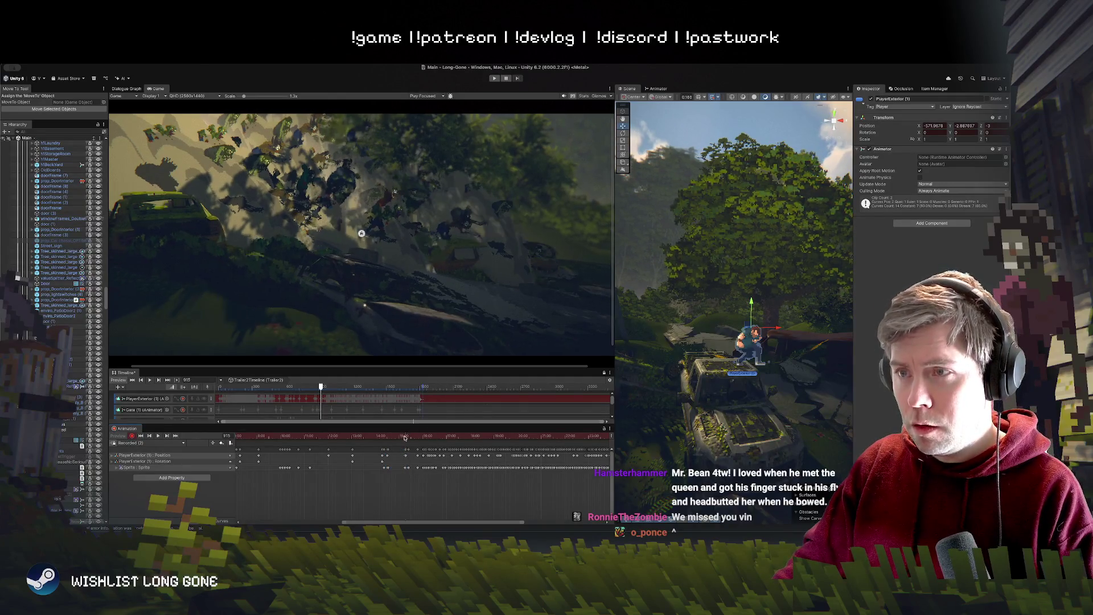
mouse_move(409, 436)
left_mouse_down()
mouse_move(418, 436)
mouse_move(407, 436)
left_mouse_up()
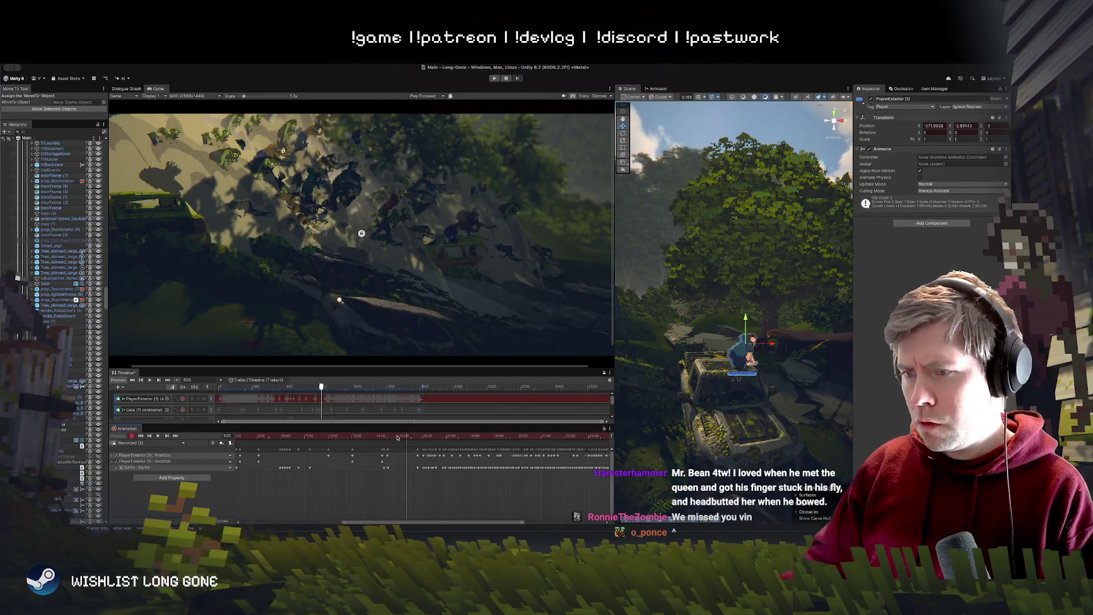
mouse_move(415, 437)
left_mouse_down()
mouse_move(424, 437)
mouse_move(414, 438)
left_mouse_up()
scroll(421, 465, "up", 3)
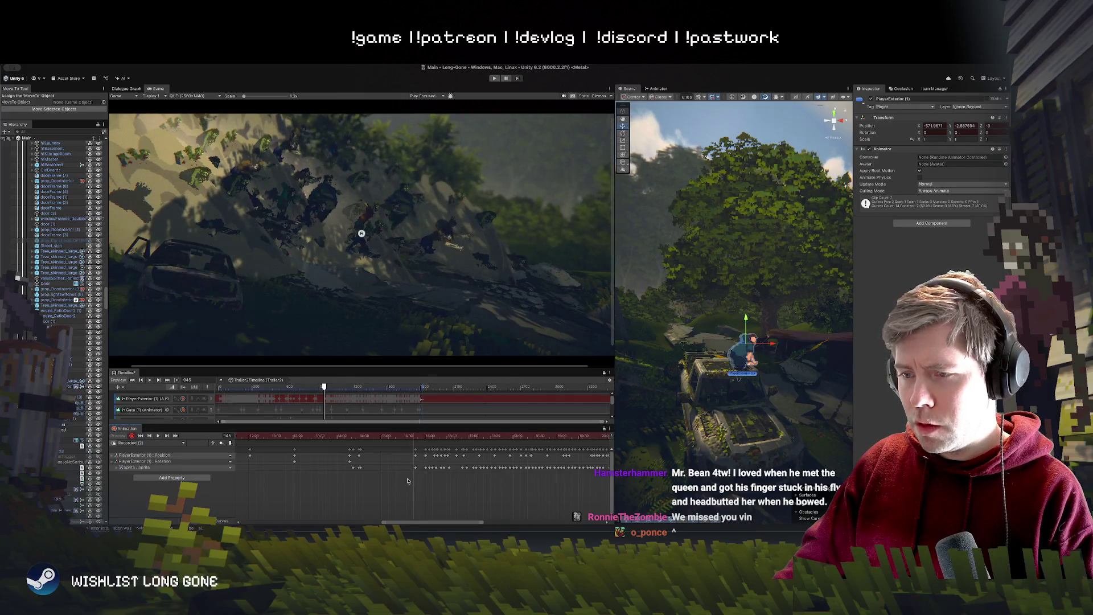
mouse_move(454, 443)
left_mouse_down()
mouse_move(400, 457)
mouse_move(415, 438)
mouse_move(450, 434)
mouse_move(434, 434)
mouse_move(437, 469)
mouse_move(419, 436)
mouse_move(429, 437)
mouse_move(429, 465)
mouse_move(445, 468)
mouse_move(401, 455)
left_mouse_up()
Step: Drag the selected PlayerExterior jump keyframes a few frames to the right in the dopesheet
scroll(404, 488, "down", 4)
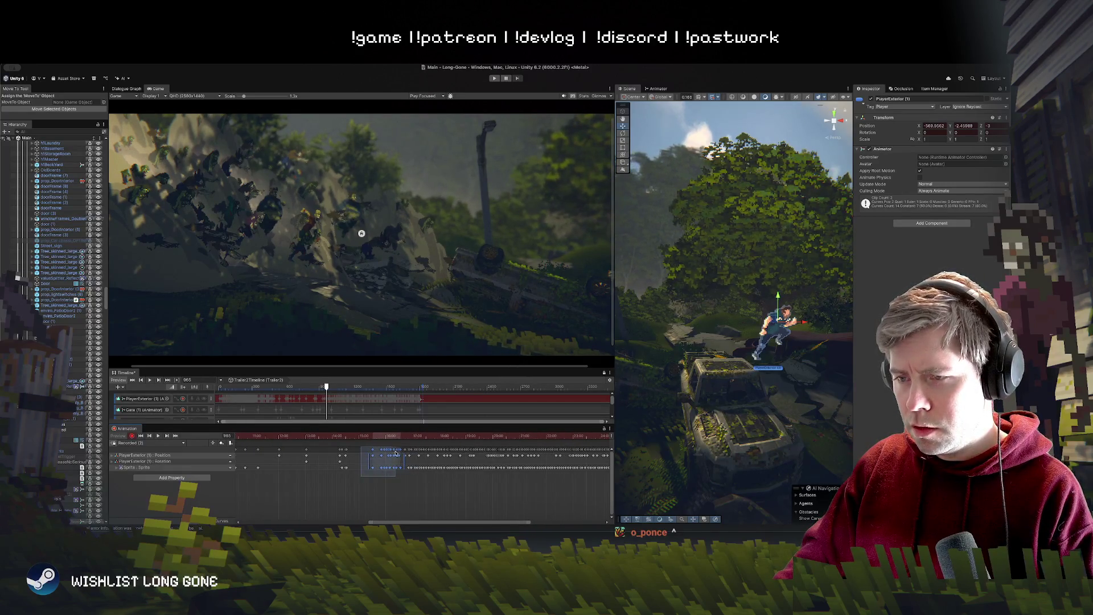
scroll(398, 475, "up", 3)
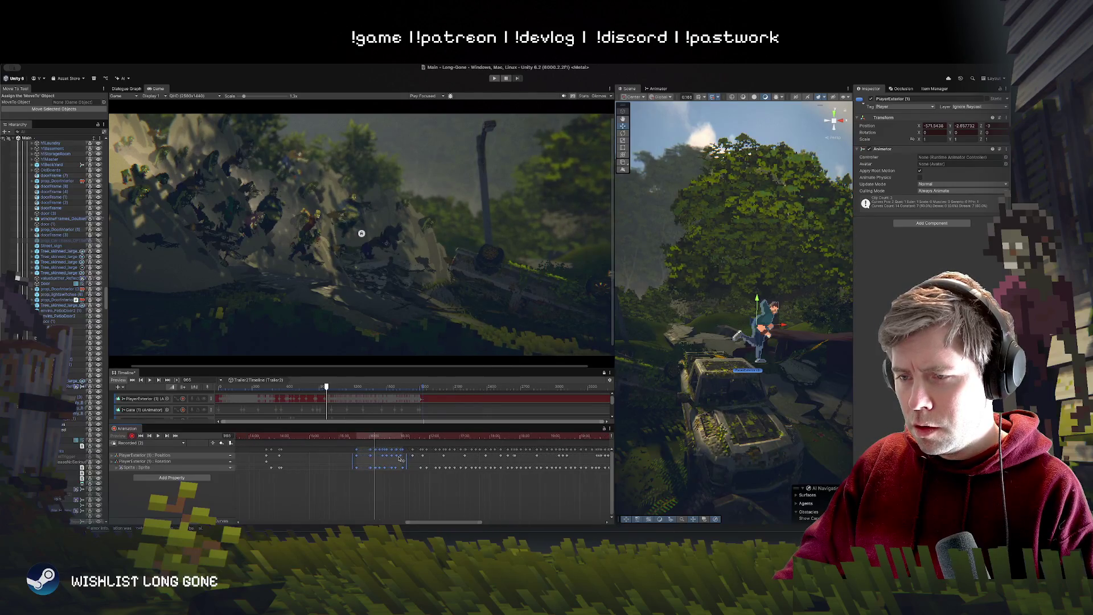
mouse_move(398, 459)
left_mouse_down()
mouse_move(392, 437)
mouse_move(380, 440)
mouse_move(425, 450)
left_mouse_up()
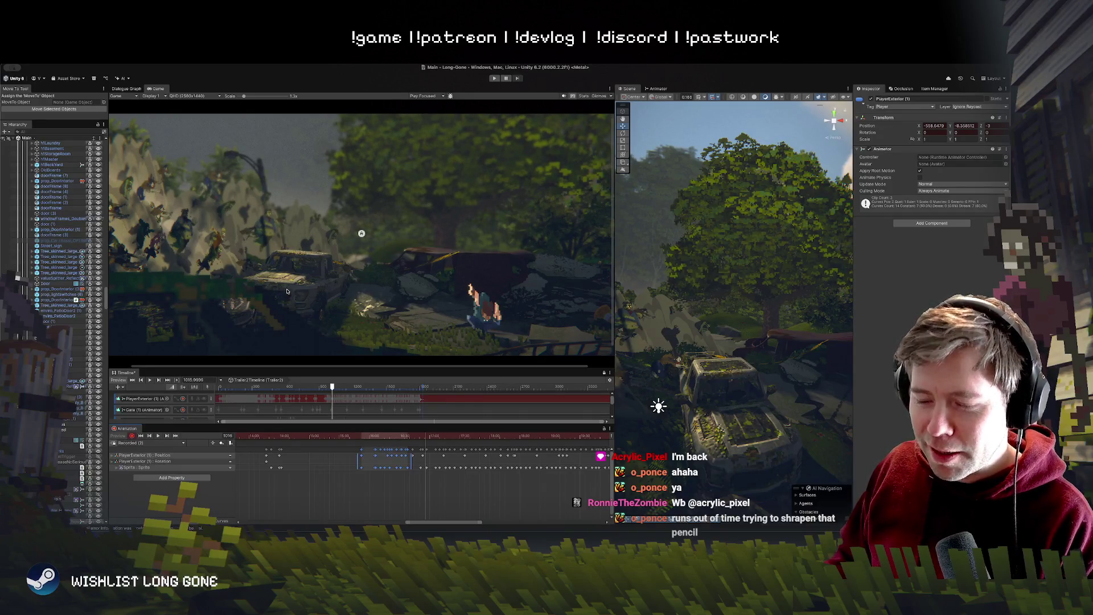
left_click_drag(347, 386, 321, 387)
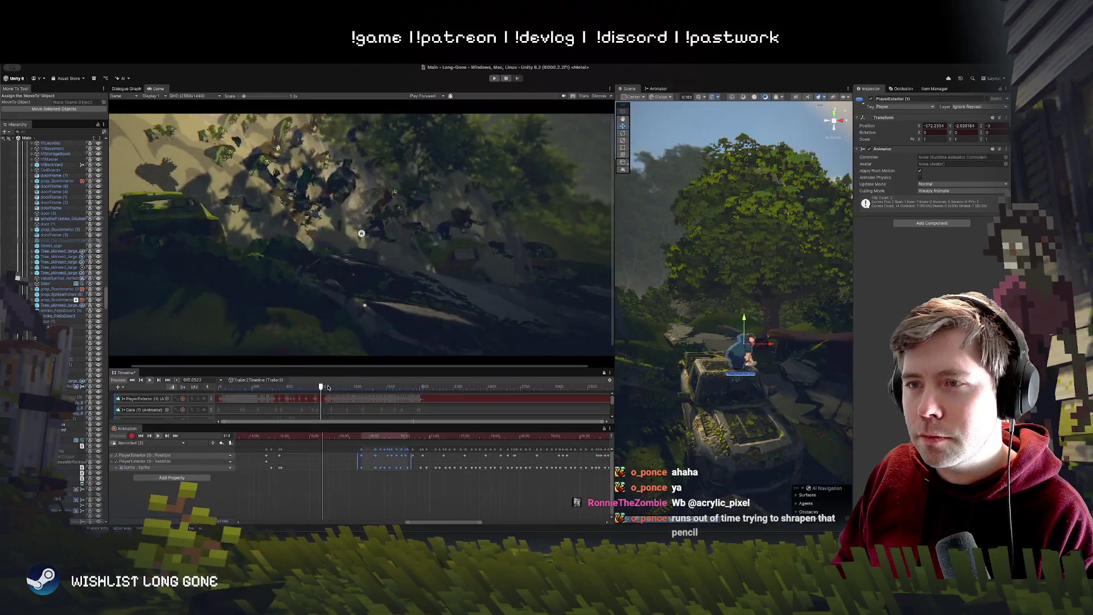
key("space")
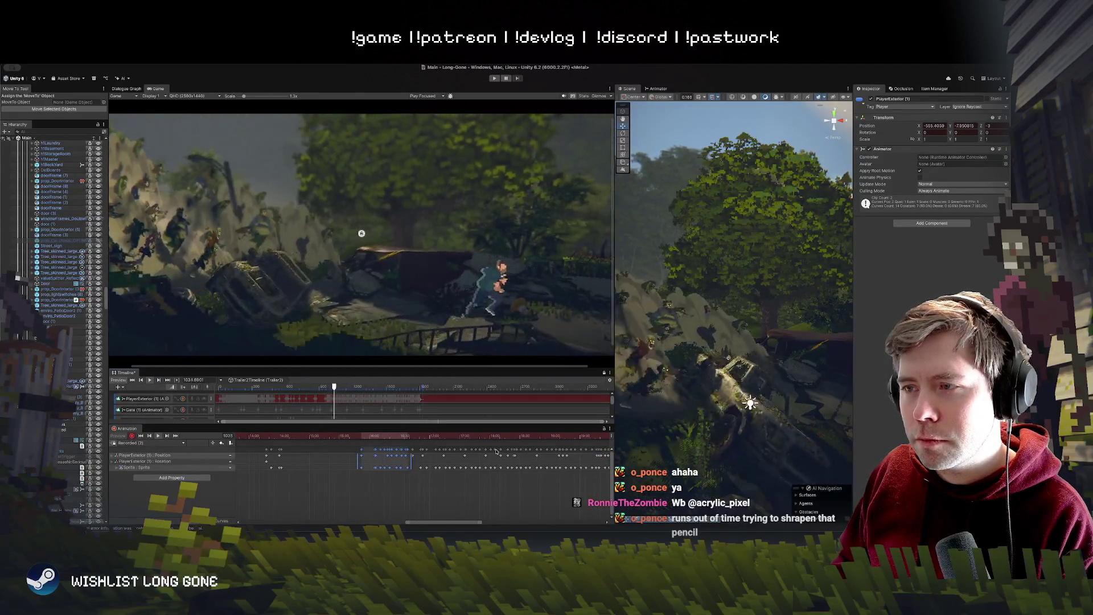
left_click_drag(365, 387, 324, 387)
key("space")
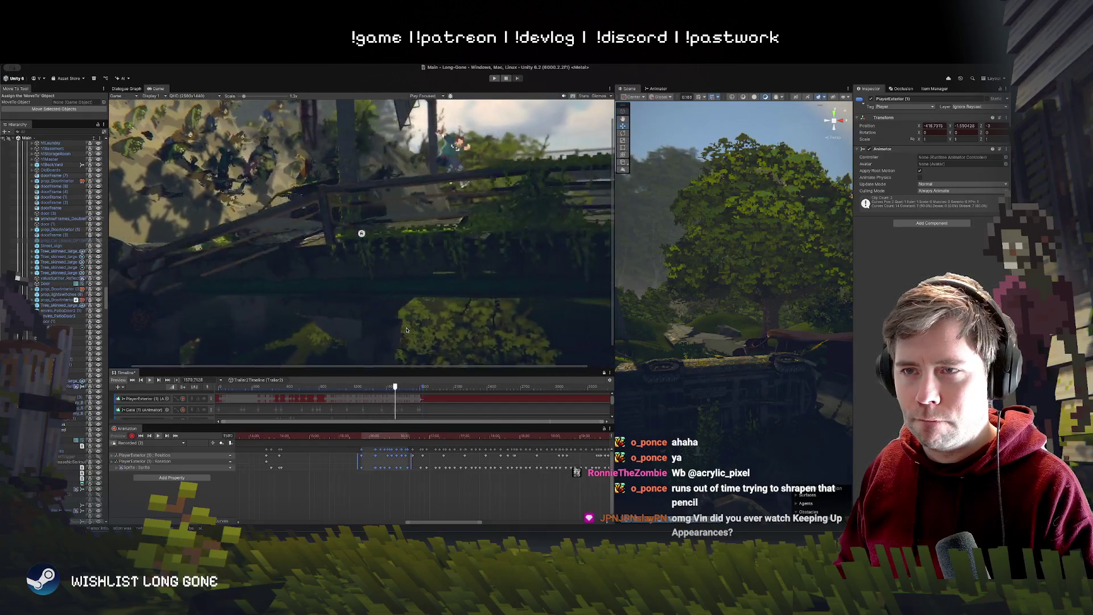
scroll(412, 476, "down", 6)
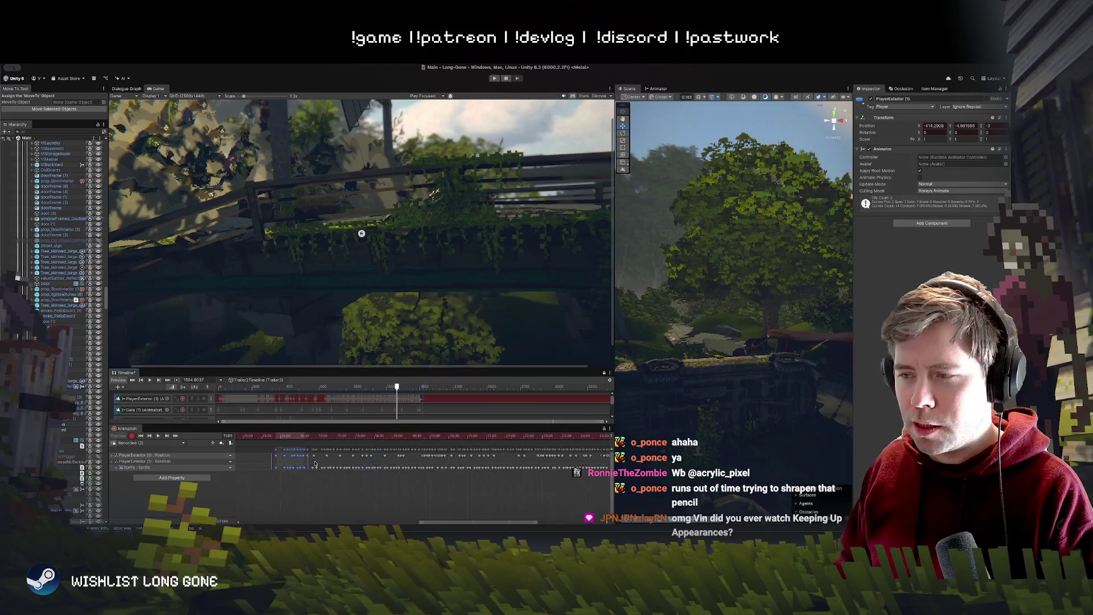
scroll(402, 470, "up", 4)
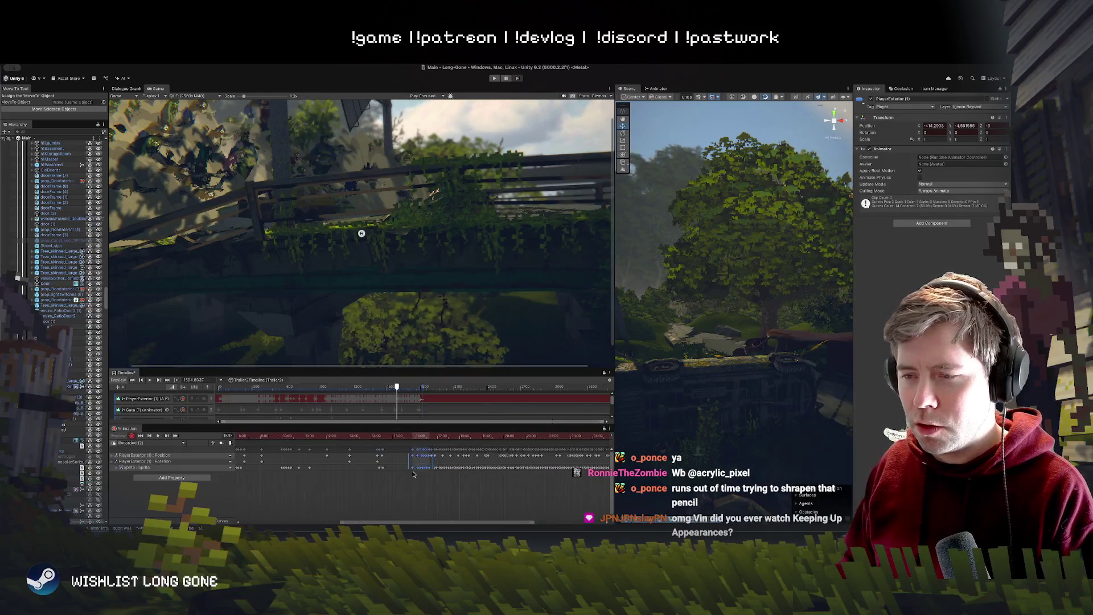
left_click(394, 437)
key("space")
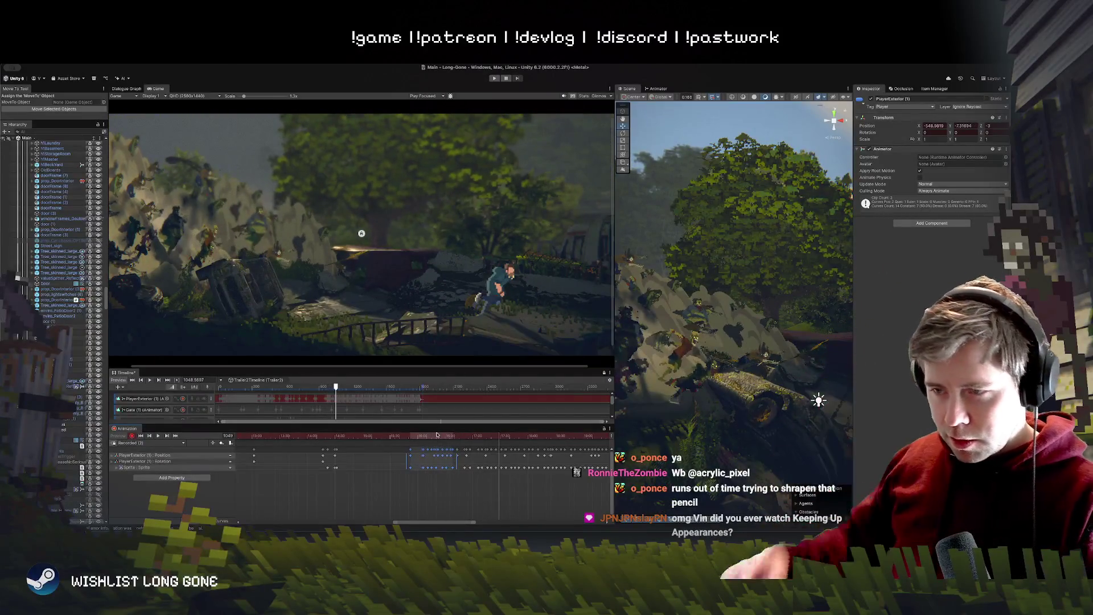
Step: Scrub the preview from frame 963 to 970 and delete the Sprite keyframes during the jump
scroll(425, 459, "up", 5)
left_click(408, 437)
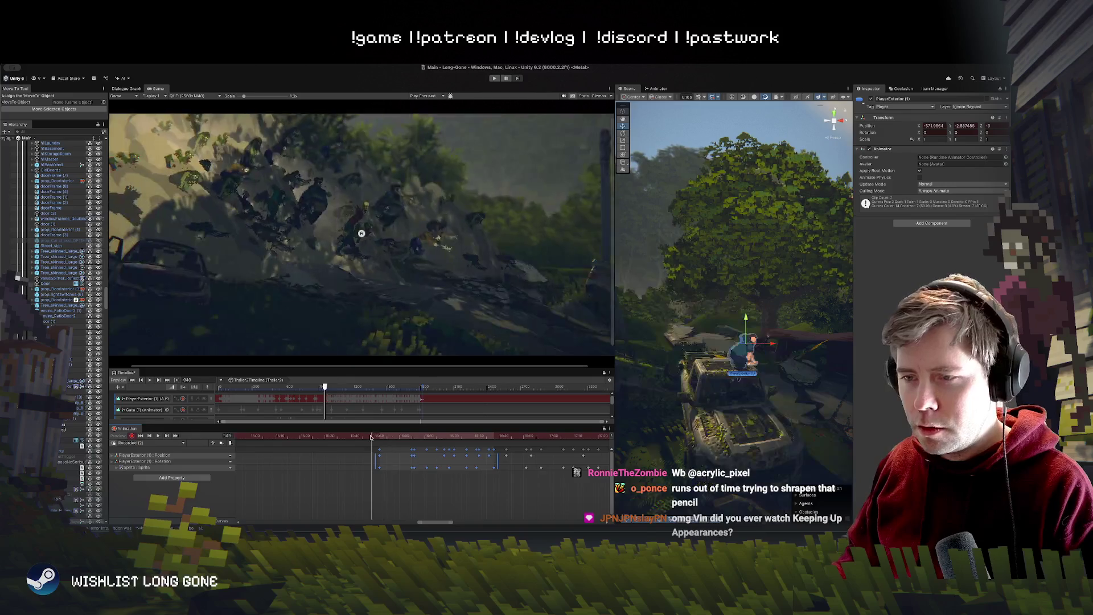
left_click_drag(408, 437, 446, 436)
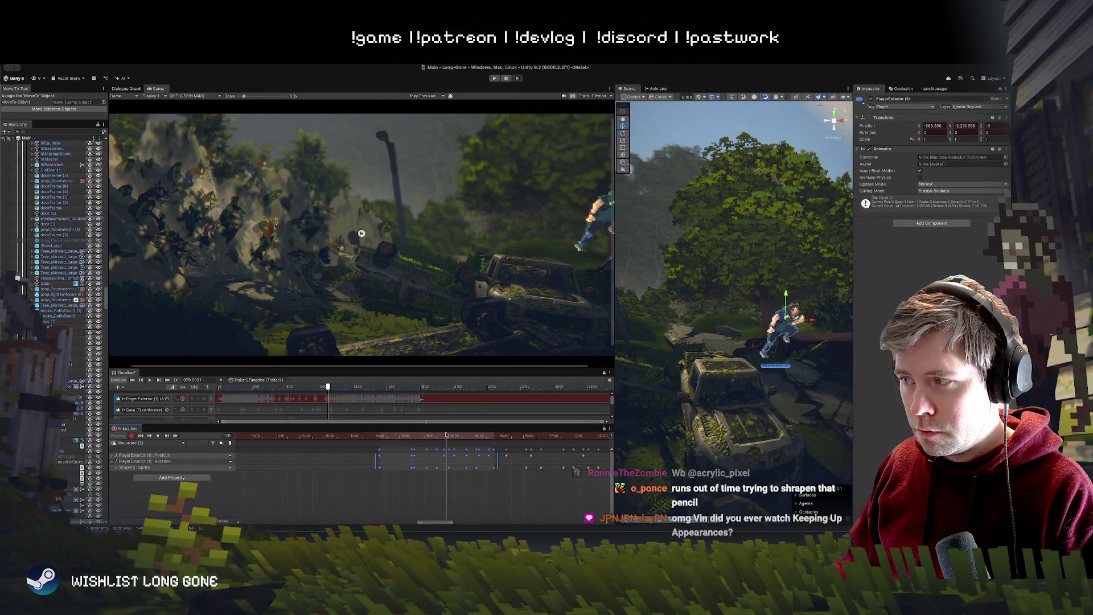
left_click_drag(442, 473, 354, 466)
key("BackSpace")
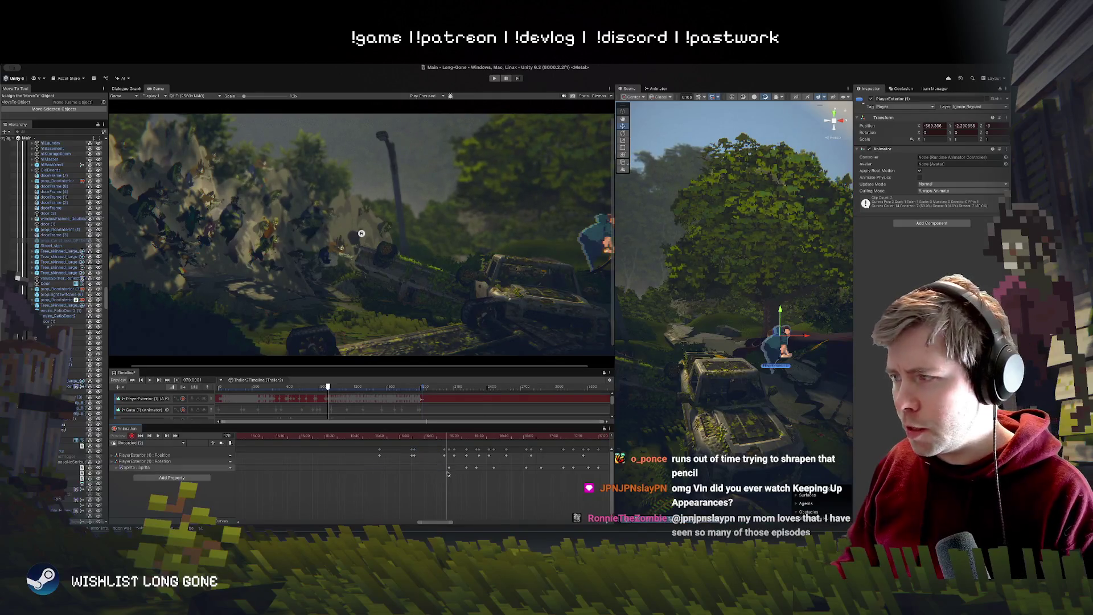
Step: Review the jump around frames 978–990 by playing it, then delete the keyframes at frame 965
left_click(449, 437)
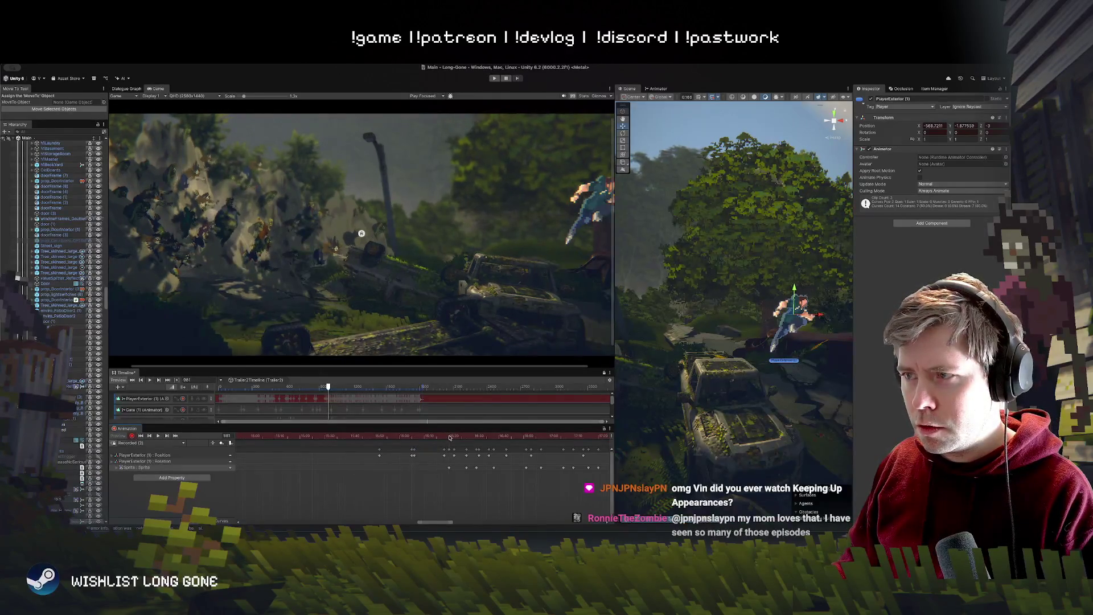
left_click(446, 438)
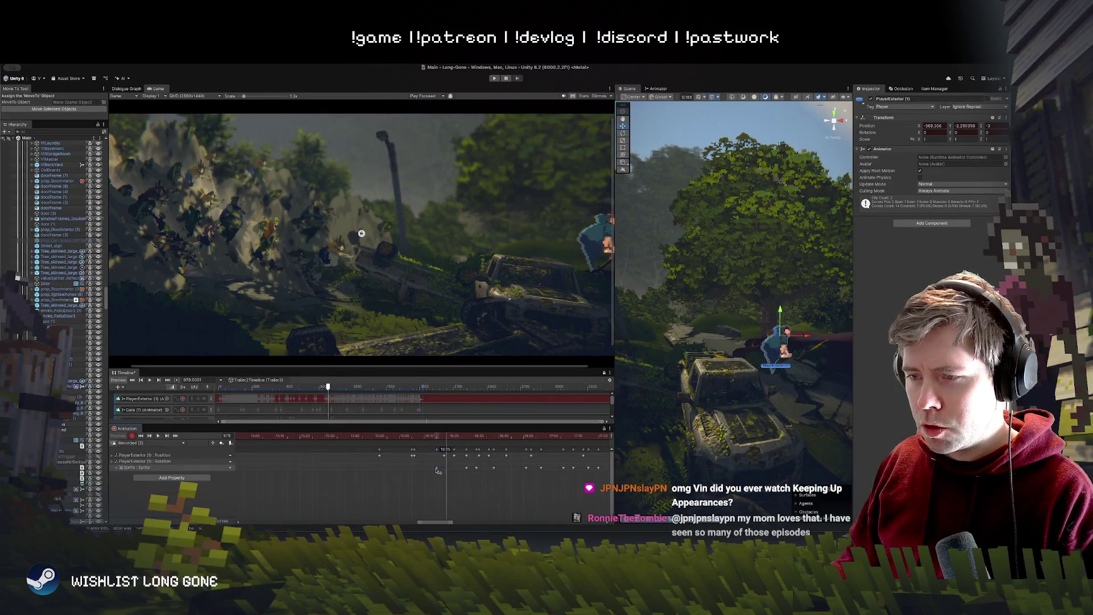
left_click(439, 438)
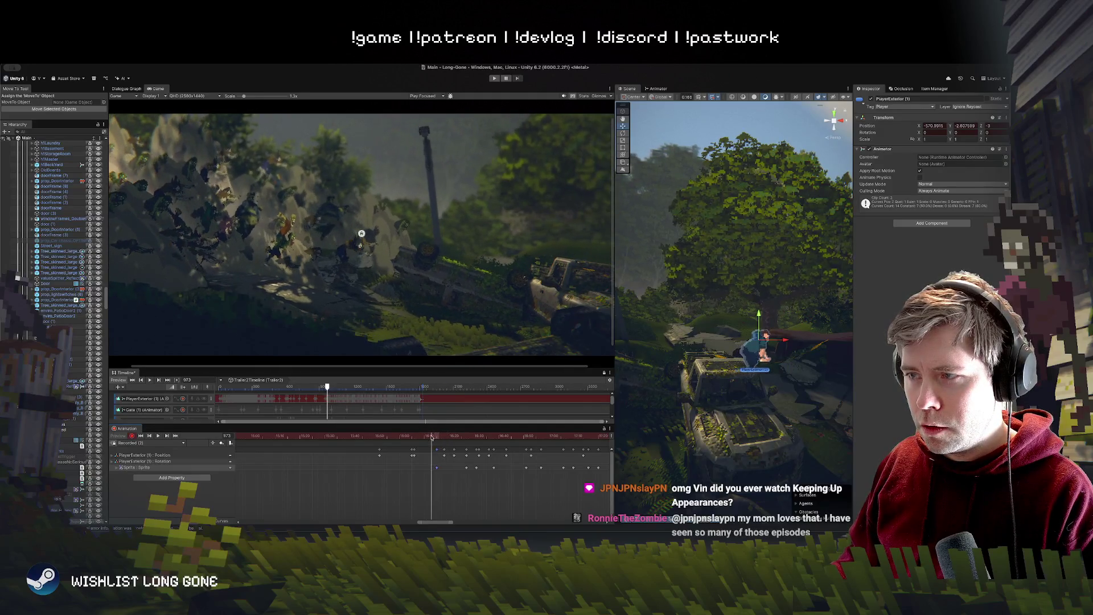
mouse_move(439, 438)
left_mouse_down()
mouse_move(593, 452)
mouse_move(423, 440)
left_mouse_up()
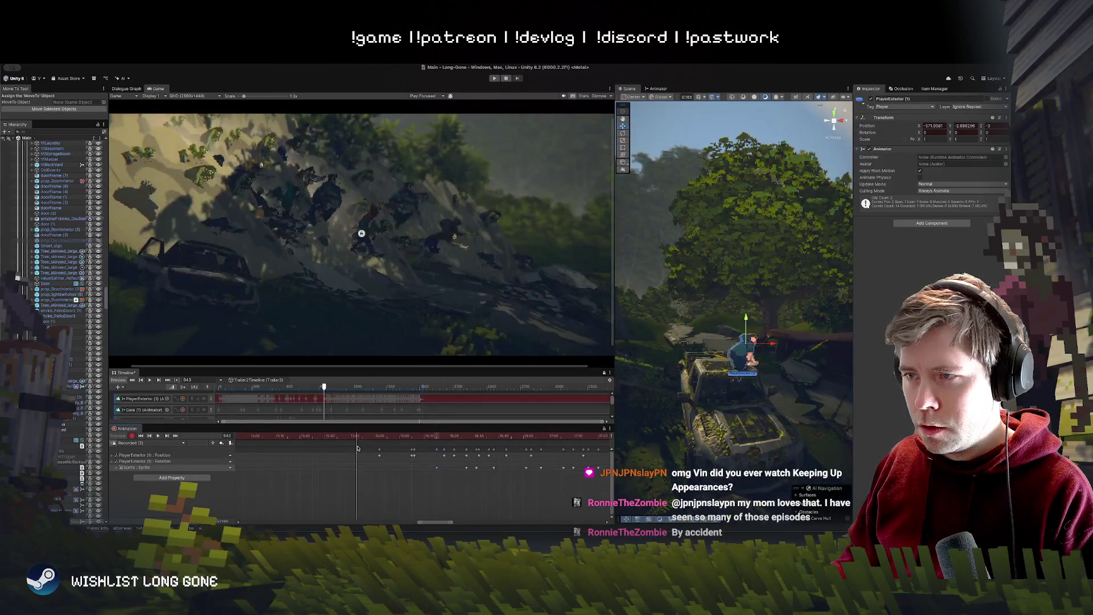
key("space")
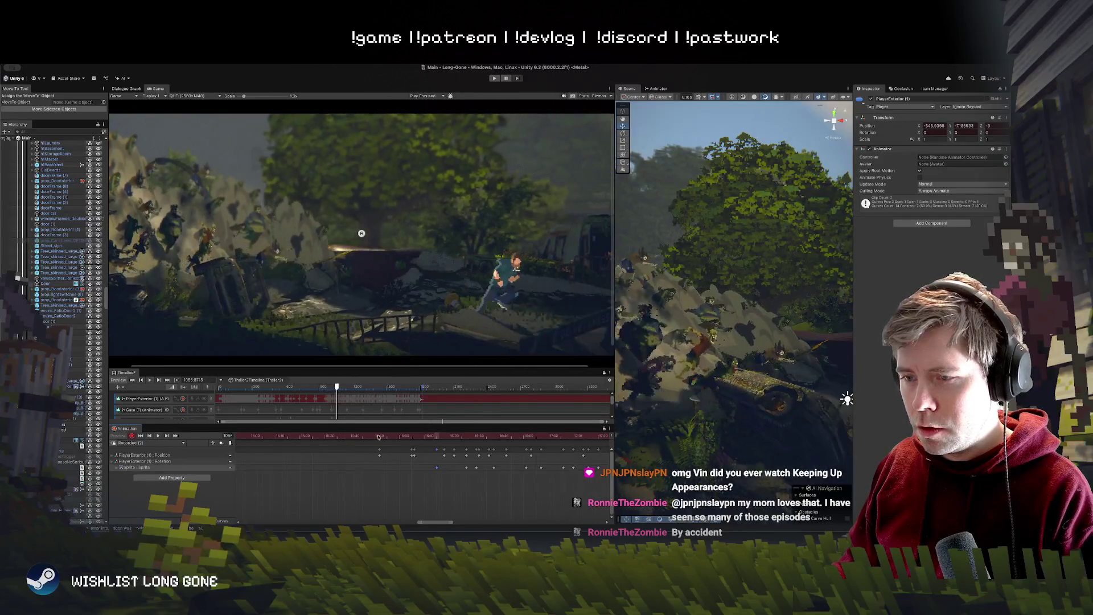
left_click(428, 440)
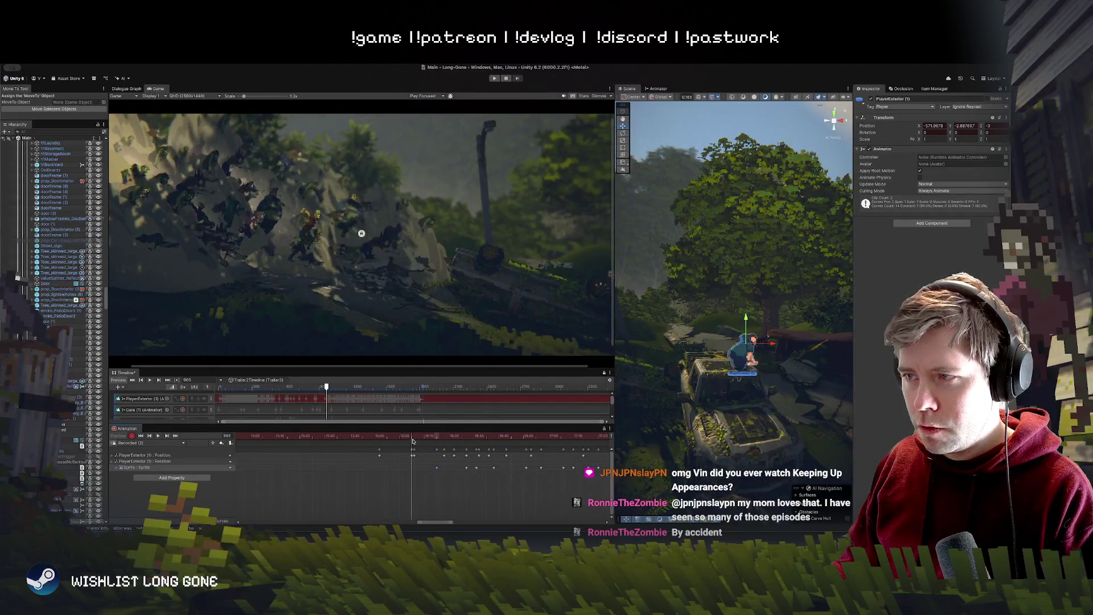
left_click_drag(429, 442, 412, 443)
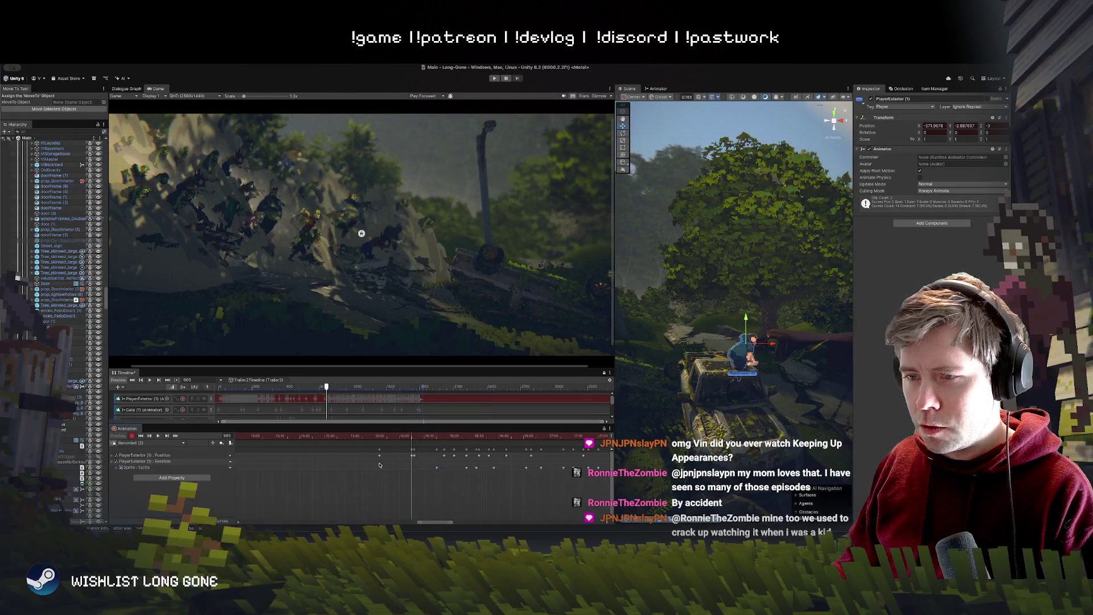
left_click_drag(437, 457, 411, 465)
key("Delete")
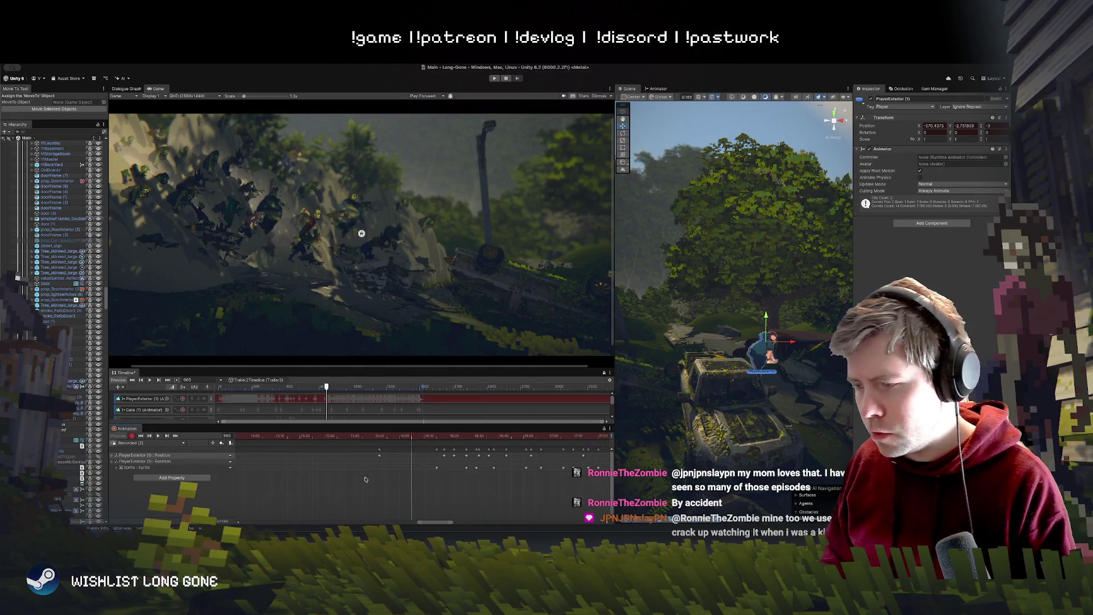
Step: Frame the player in the Scene view, scrub through the leap, and set the Game view scale to 1x
mouse_move(740, 319)
left_mouse_down()
mouse_move(730, 312)
mouse_move(717, 325)
left_mouse_up()
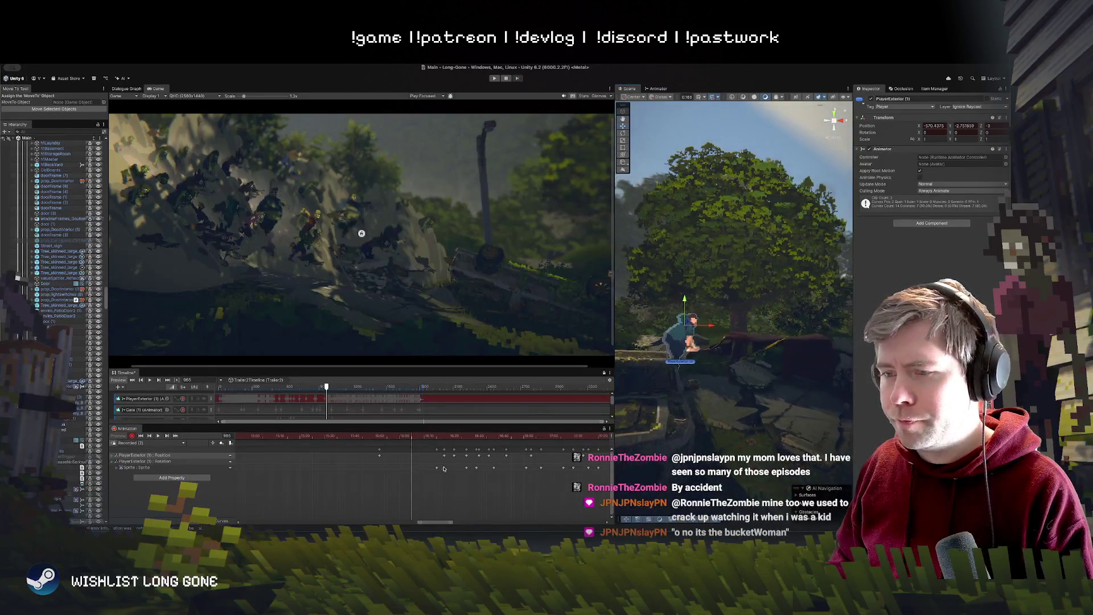
left_click(436, 469)
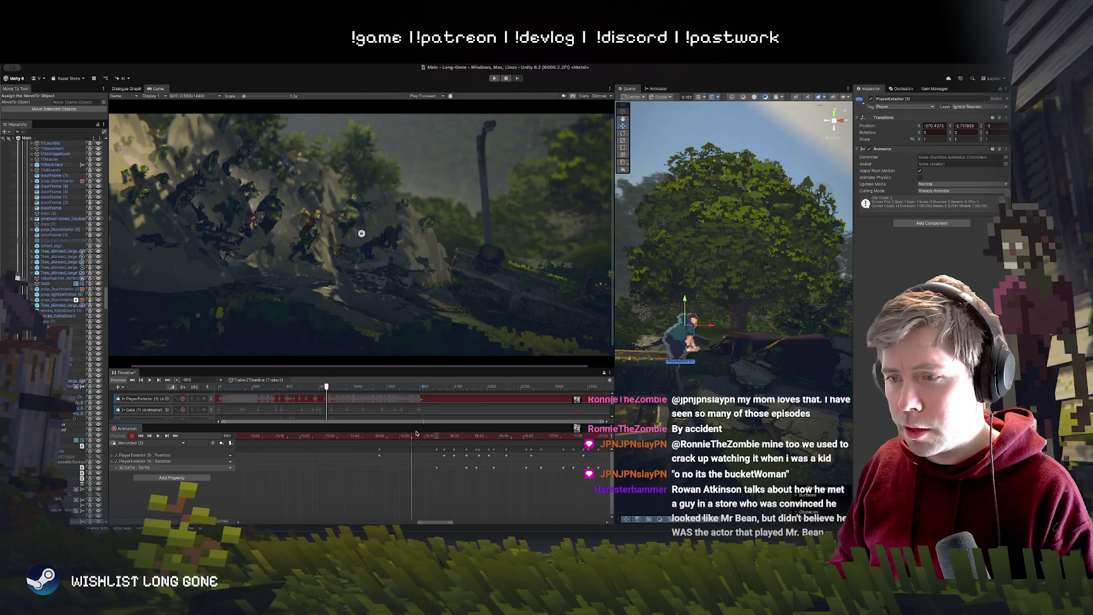
left_click(379, 436)
left_click_drag(376, 437, 465, 432)
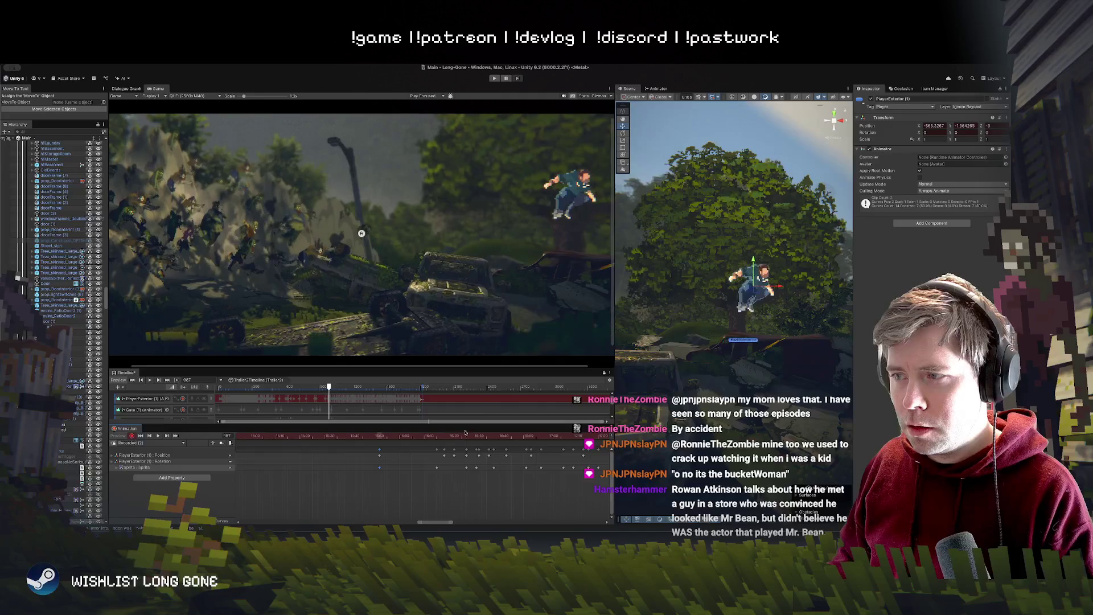
left_click_drag(244, 98, 238, 97)
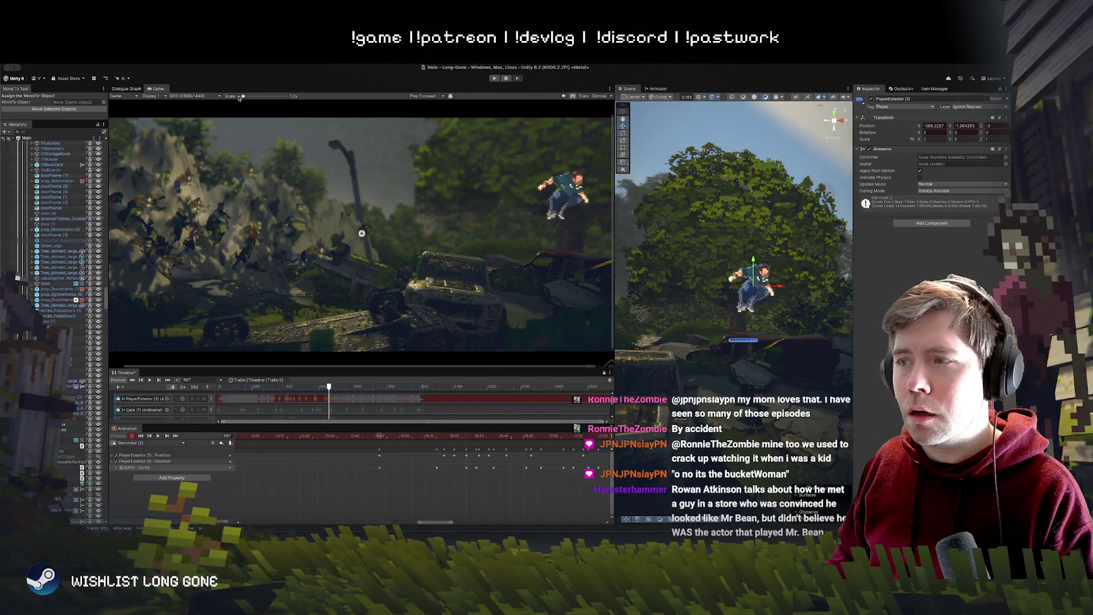
Step: Rewind to the jump's start, play the cutscene to watch the leap, then rewind again
mouse_move(470, 439)
left_mouse_down()
mouse_move(408, 445)
mouse_move(485, 440)
mouse_move(437, 466)
mouse_move(404, 438)
mouse_move(439, 439)
mouse_move(457, 448)
mouse_move(443, 466)
mouse_move(468, 463)
mouse_move(439, 440)
mouse_move(405, 440)
mouse_move(416, 444)
left_mouse_up()
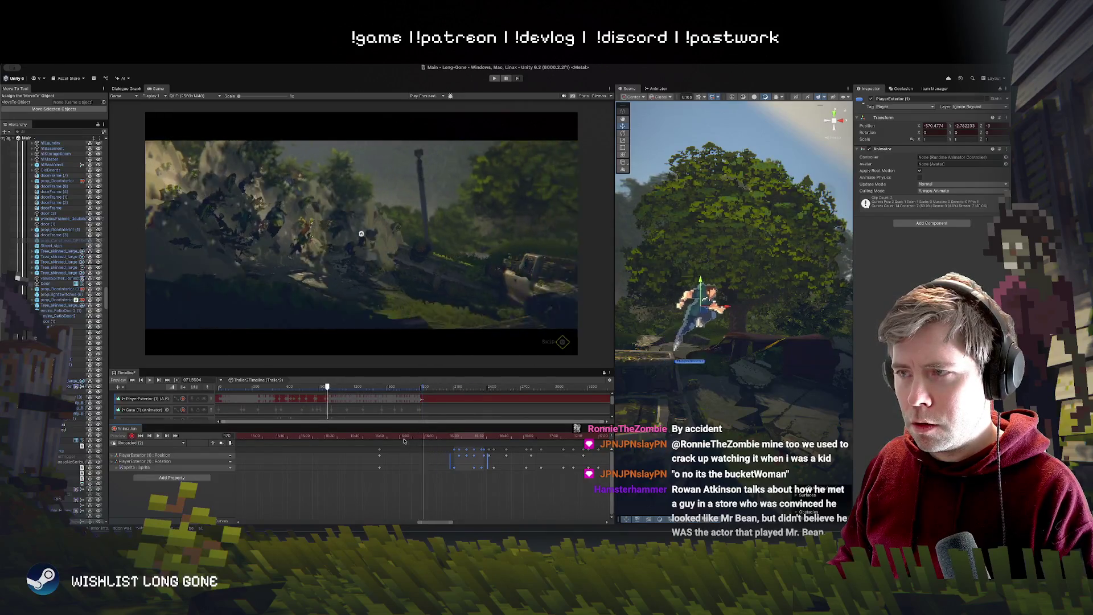
key("space")
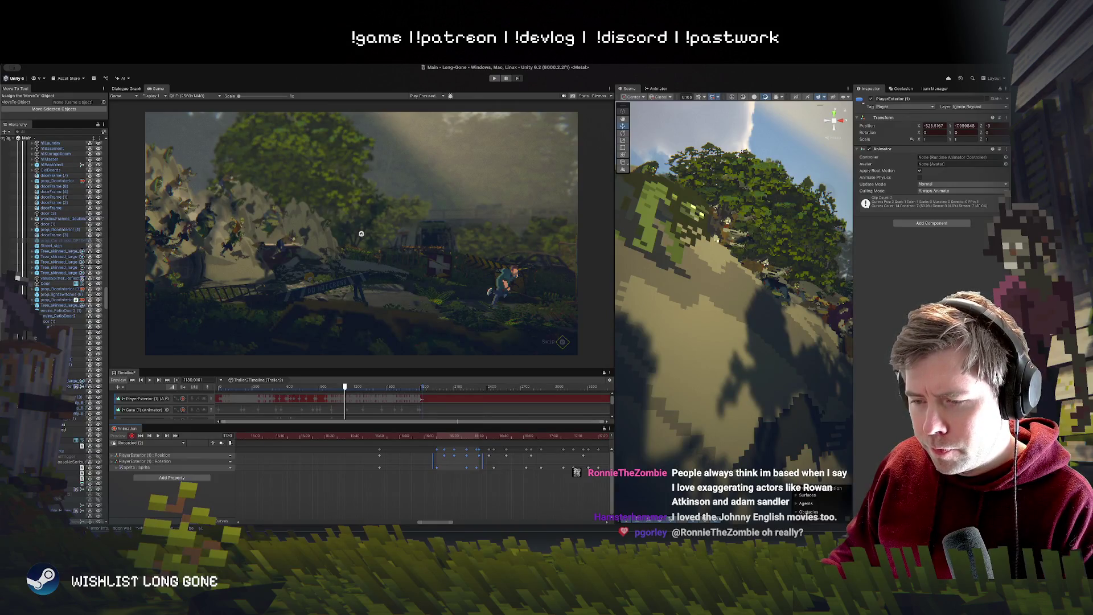
left_click_drag(345, 388, 333, 388)
Step: Select the car chassis in the Scene view and enlarge the Timeline to show all tracks
left_click_drag(638, 353, 649, 336)
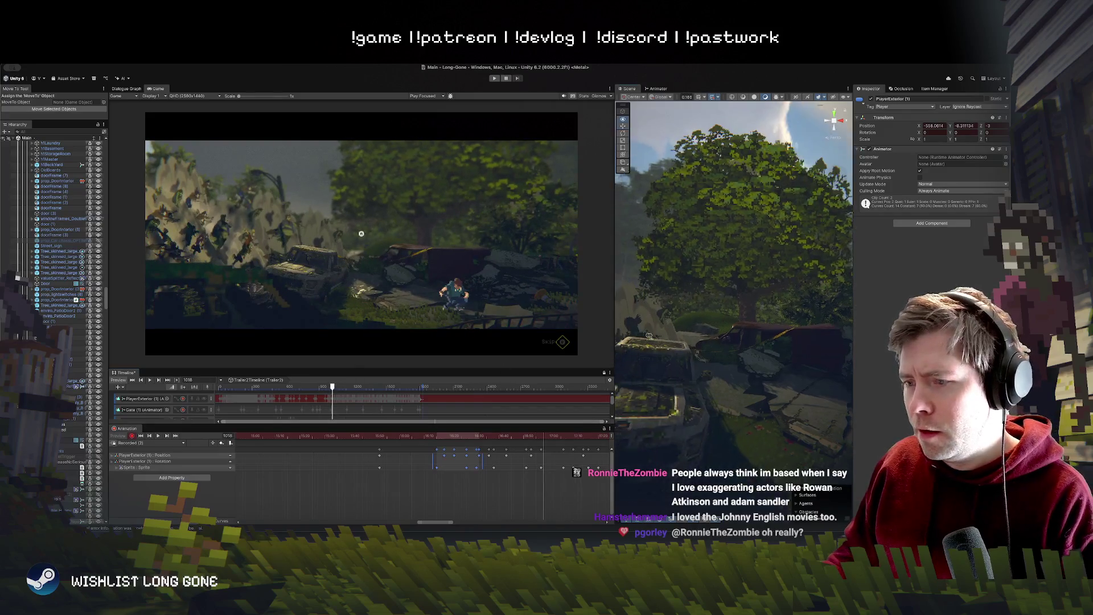
left_click(649, 341)
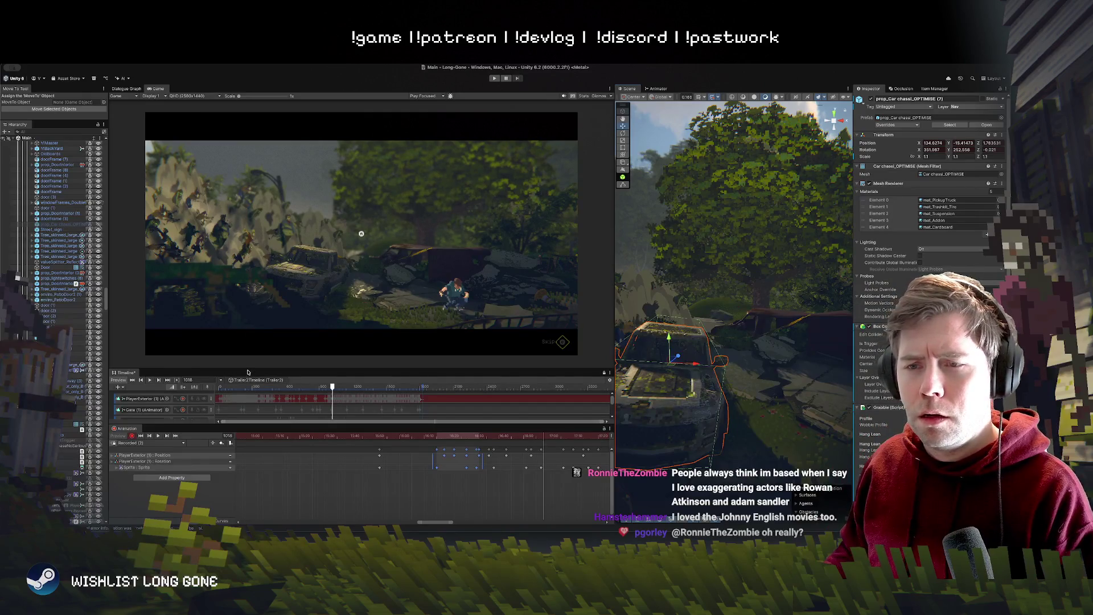
left_click_drag(247, 371, 228, 273)
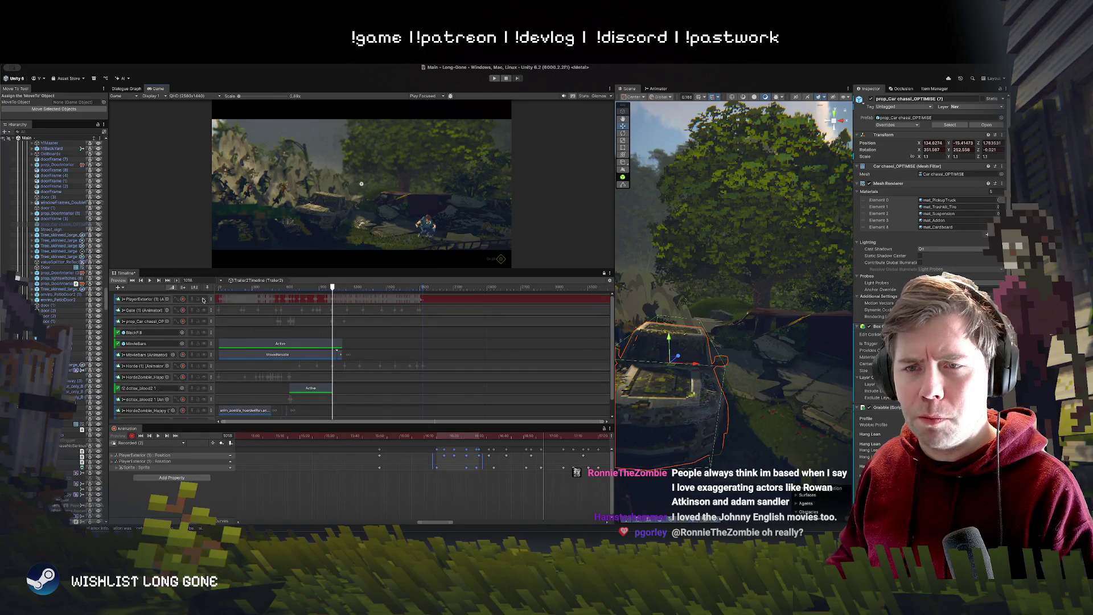
Step: Turn off recording on the PlayerExterior track and scrub from frame 960 through the leap onto the car
left_click(184, 300)
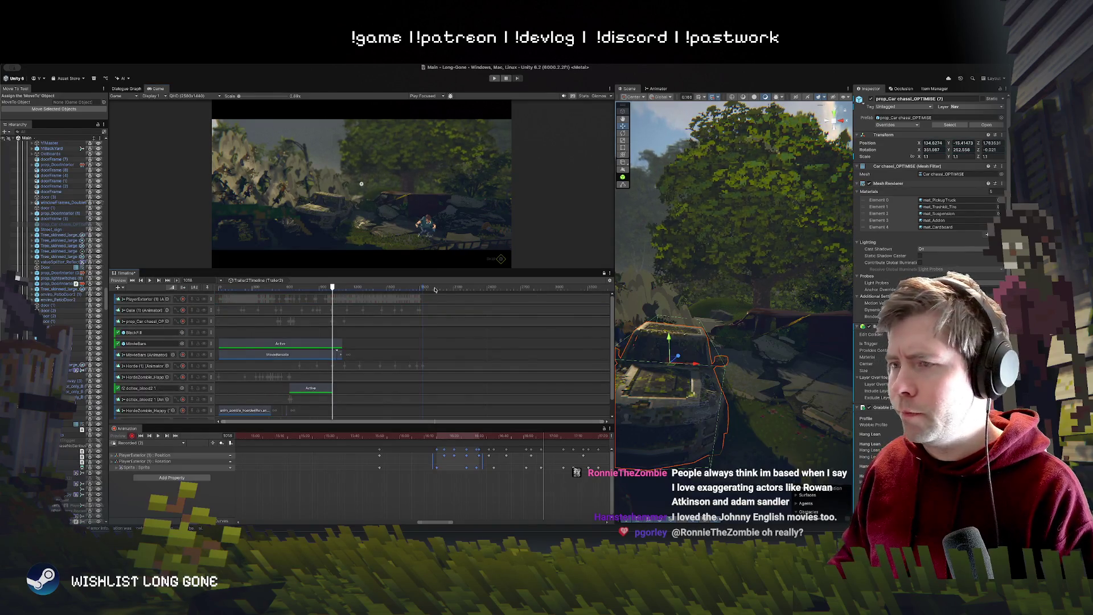
left_click(327, 287)
left_click_drag(313, 287, 327, 288)
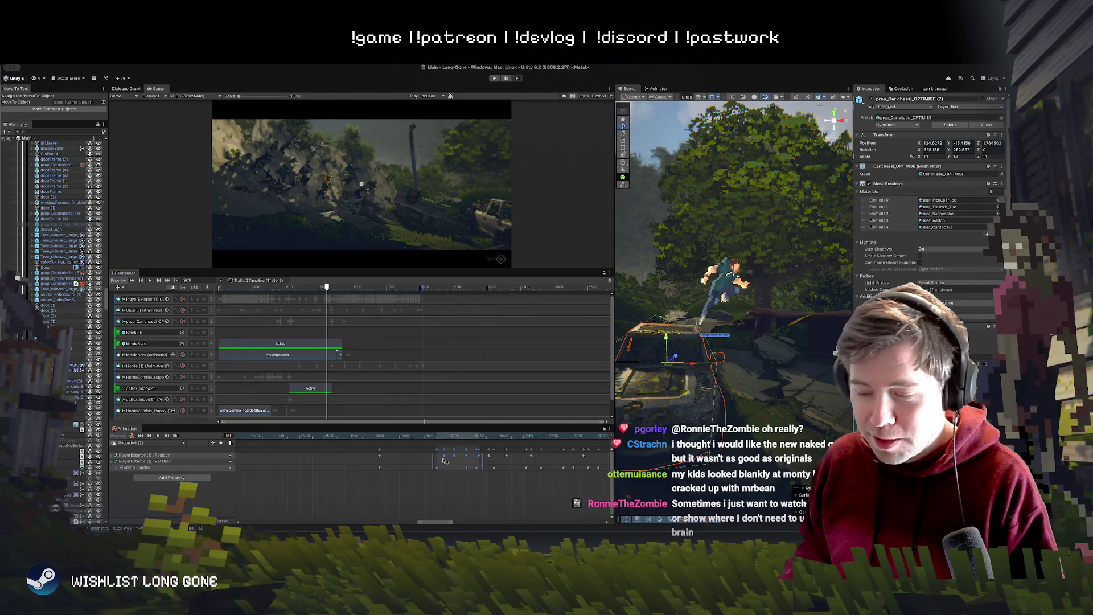
Step: Scrub the landing frames around 963–966, then start recording on the prop_Car chassi track
left_click(411, 437)
left_click_drag(411, 437, 392, 443)
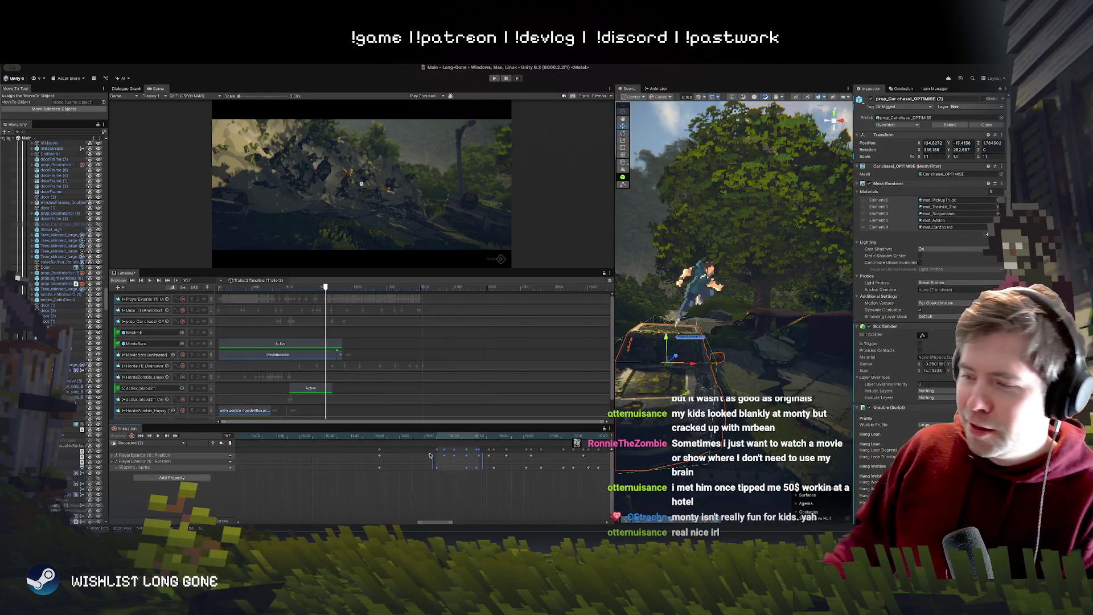
left_click(407, 437)
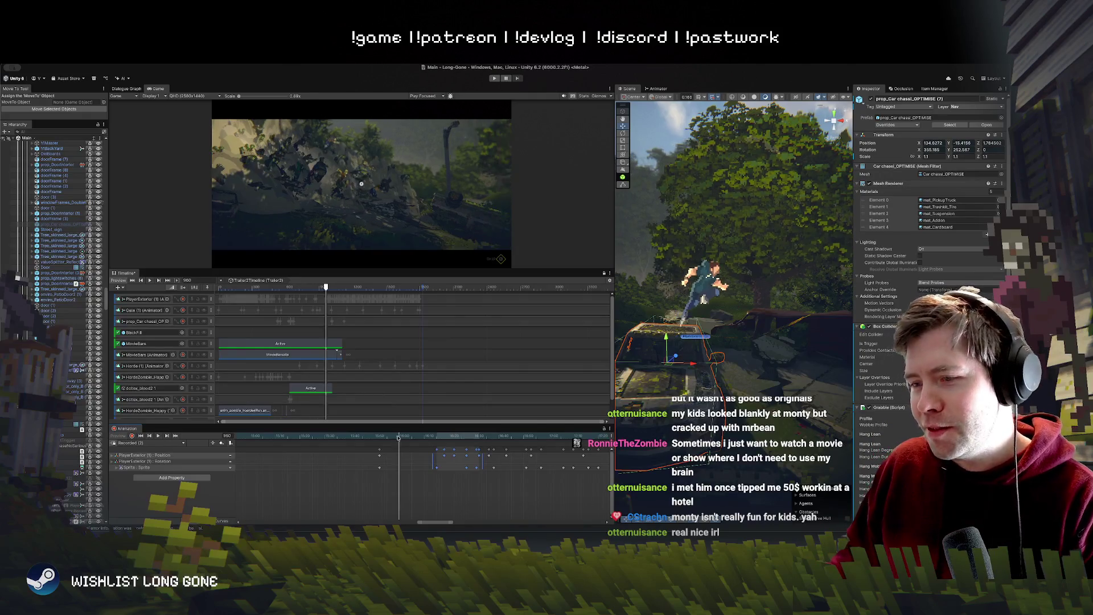
left_click_drag(408, 437, 437, 437)
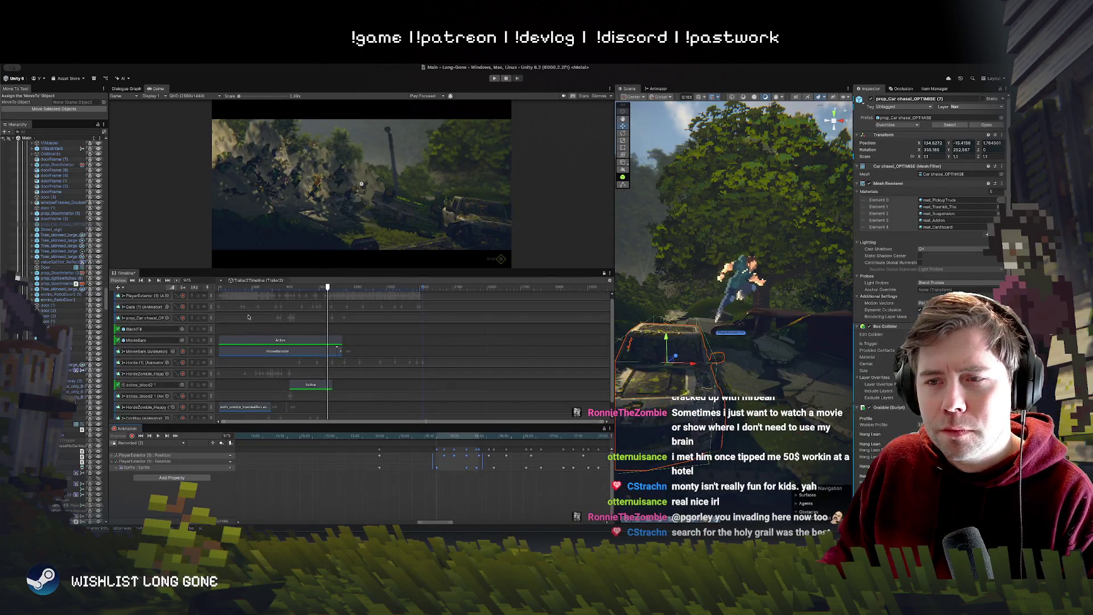
left_click(212, 319)
left_click(182, 318)
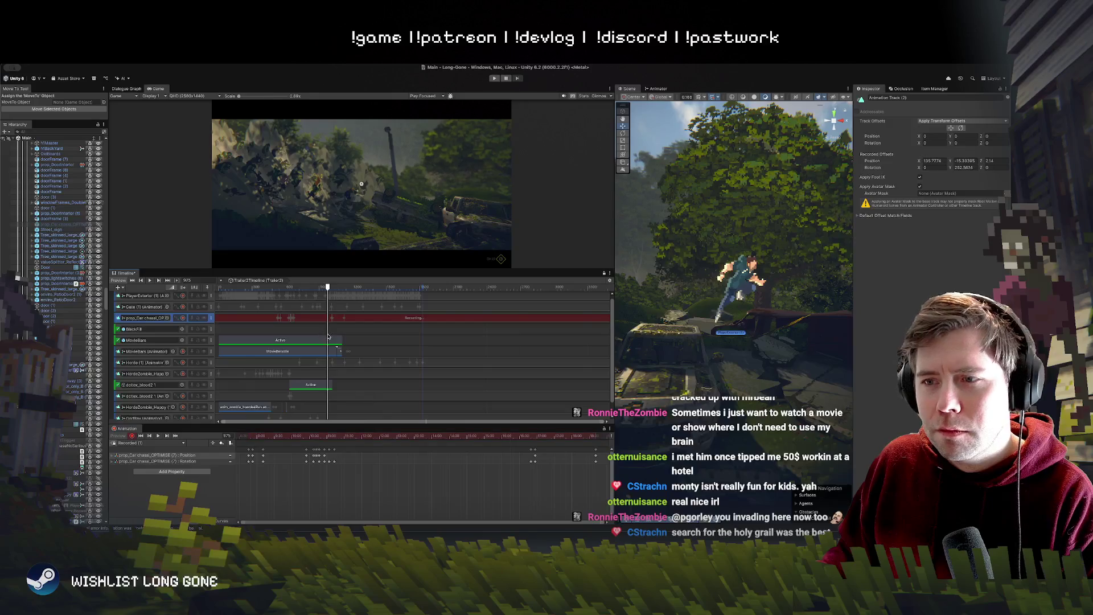
Step: At frame 980, lower the car chassis under the landing player, then enlarge the Game view again
left_click_drag(472, 440, 512, 436)
left_click(687, 409)
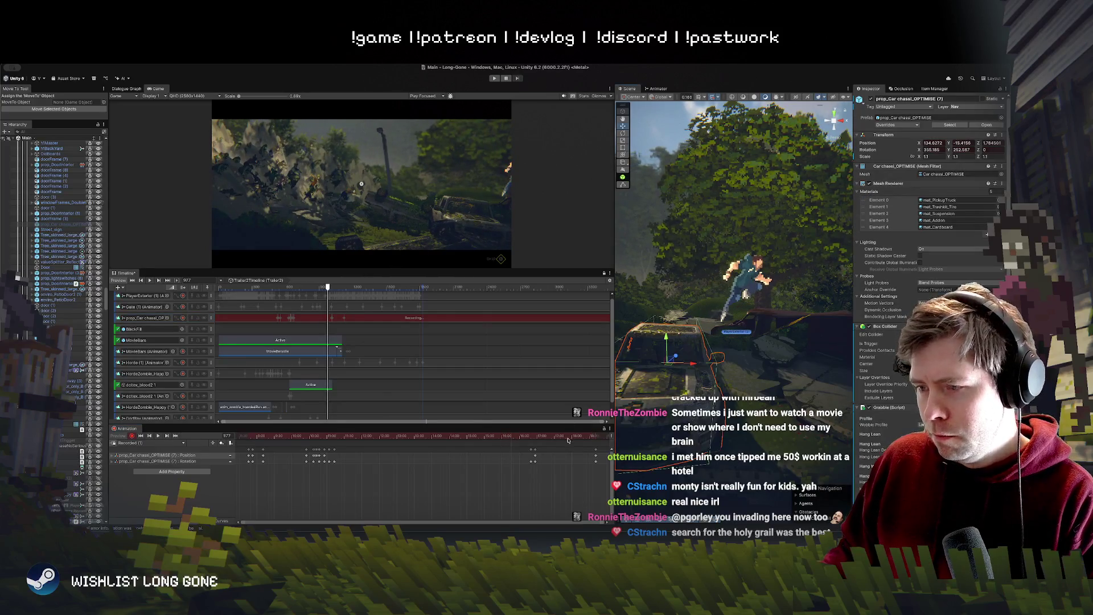
left_click(334, 447)
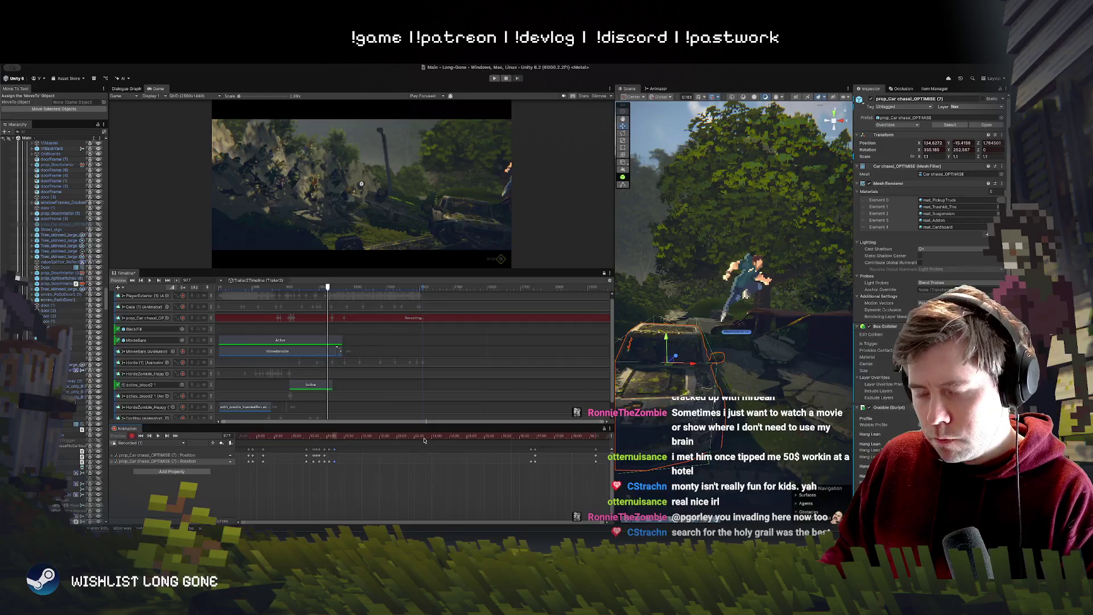
mouse_move(511, 442)
left_mouse_down()
mouse_move(508, 464)
mouse_move(509, 439)
left_mouse_up()
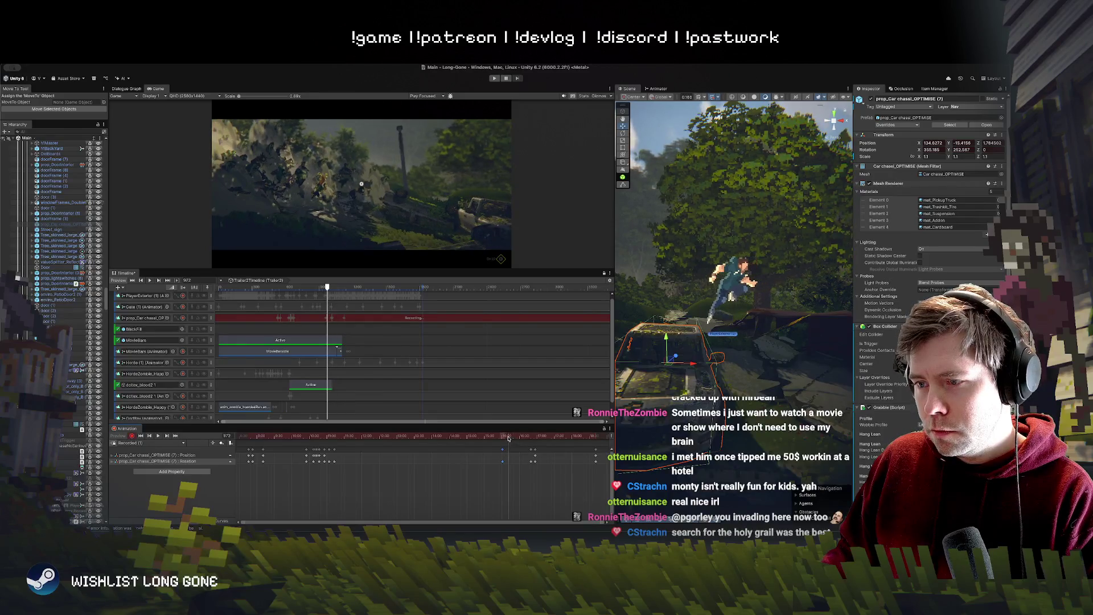
left_click_drag(672, 361, 673, 368)
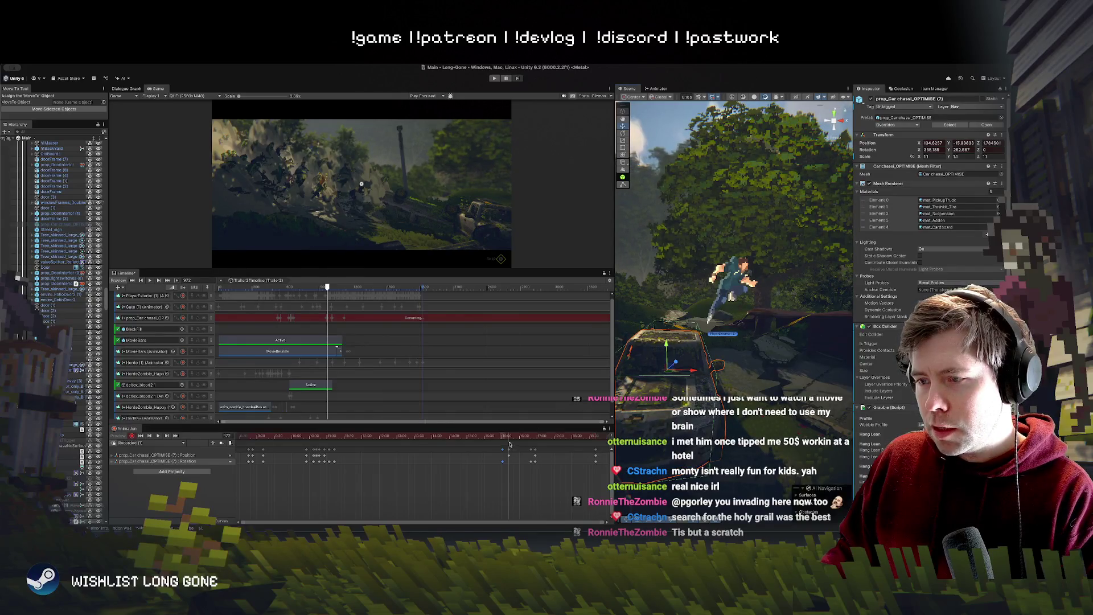
mouse_move(508, 438)
left_mouse_down()
mouse_move(528, 437)
mouse_move(499, 436)
left_mouse_up()
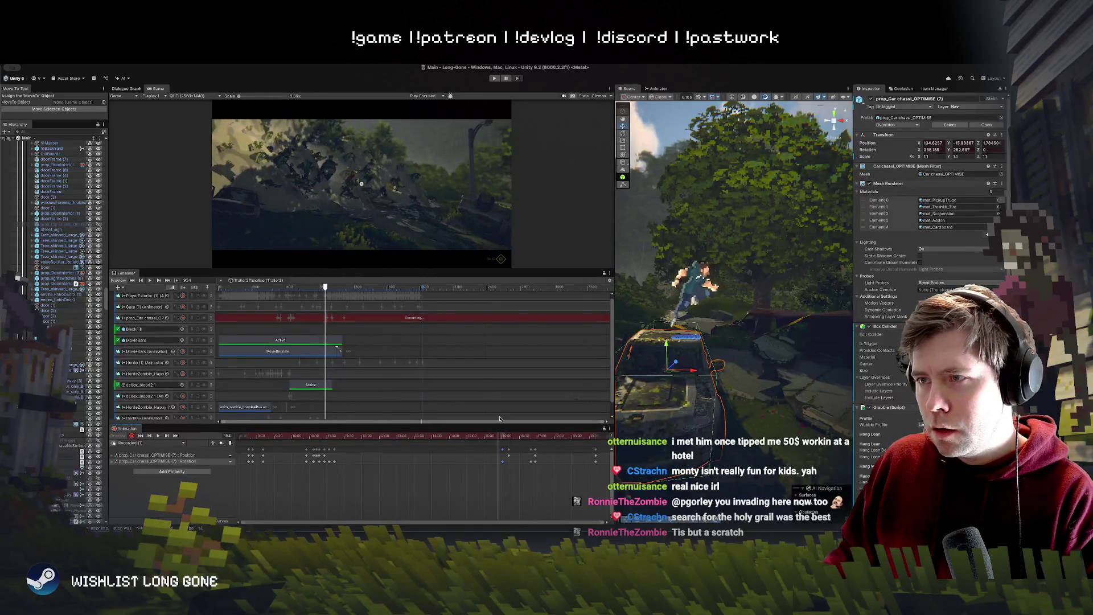
left_click_drag(542, 266, 502, 327)
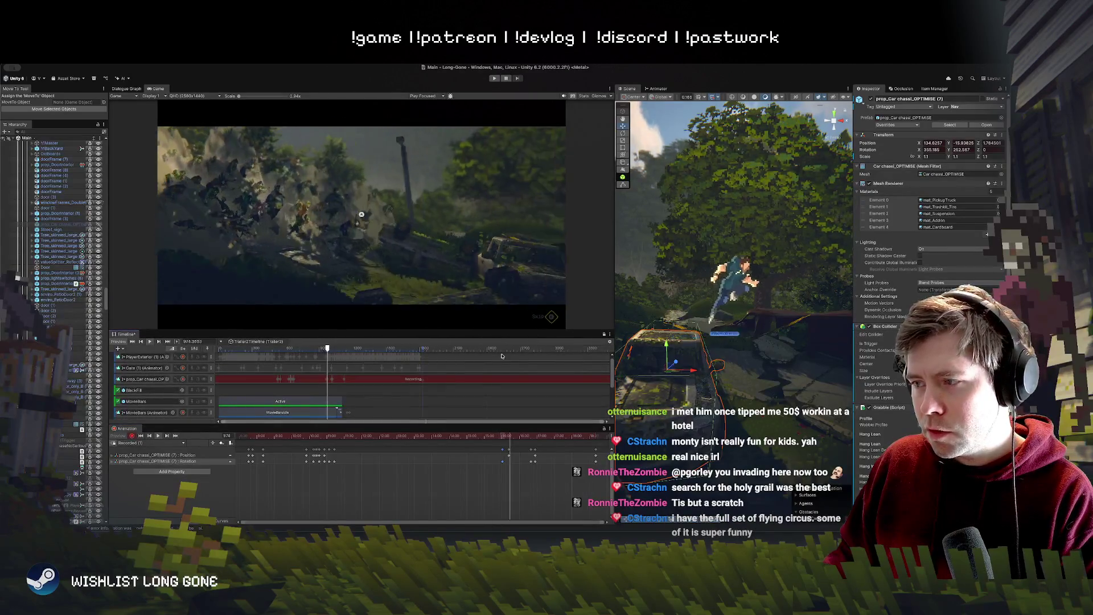
Step: Replay the leap, then nudge the car chassis slightly higher at the landing frame
scroll(509, 478, "down", 2)
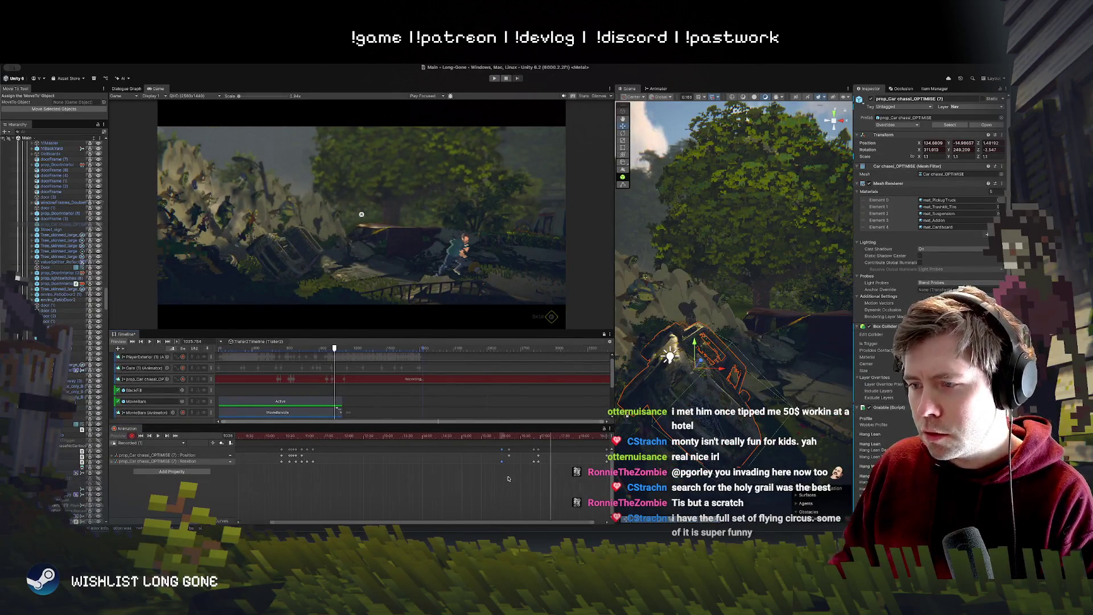
mouse_move(509, 440)
left_mouse_down()
mouse_move(279, 441)
mouse_move(410, 452)
left_mouse_up()
mouse_move(496, 439)
left_mouse_down()
mouse_move(511, 437)
mouse_move(273, 436)
left_mouse_up()
key("space")
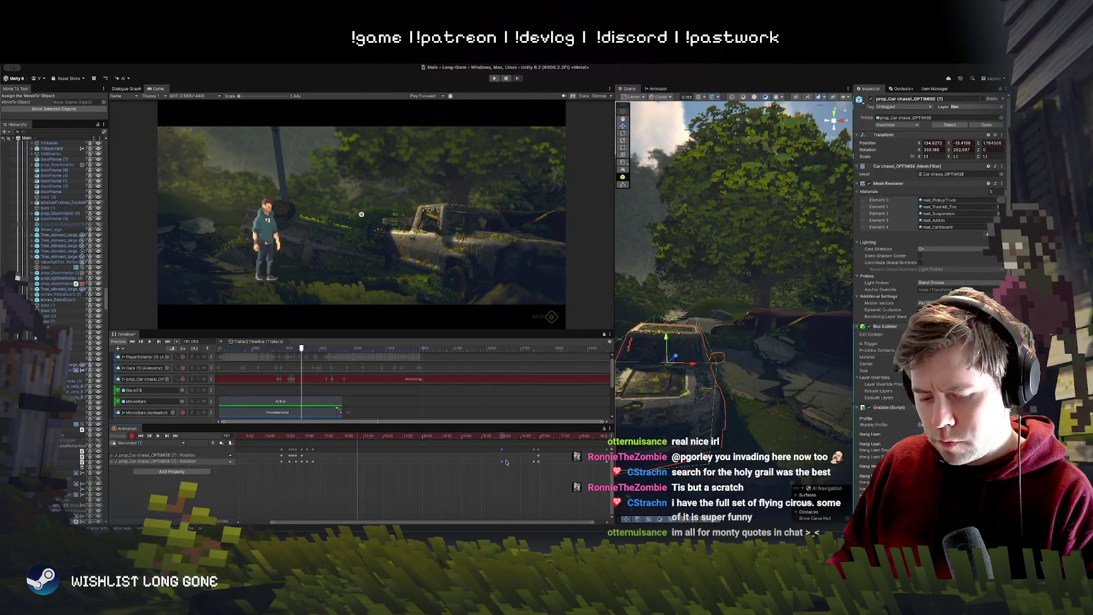
left_click(508, 437)
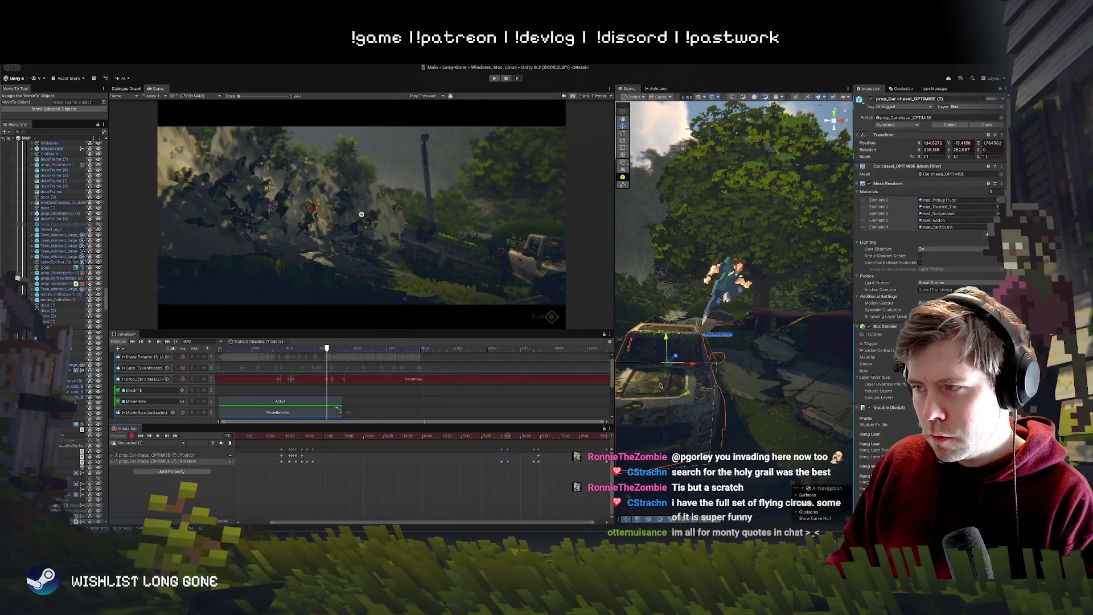
left_click_drag(674, 360, 673, 356)
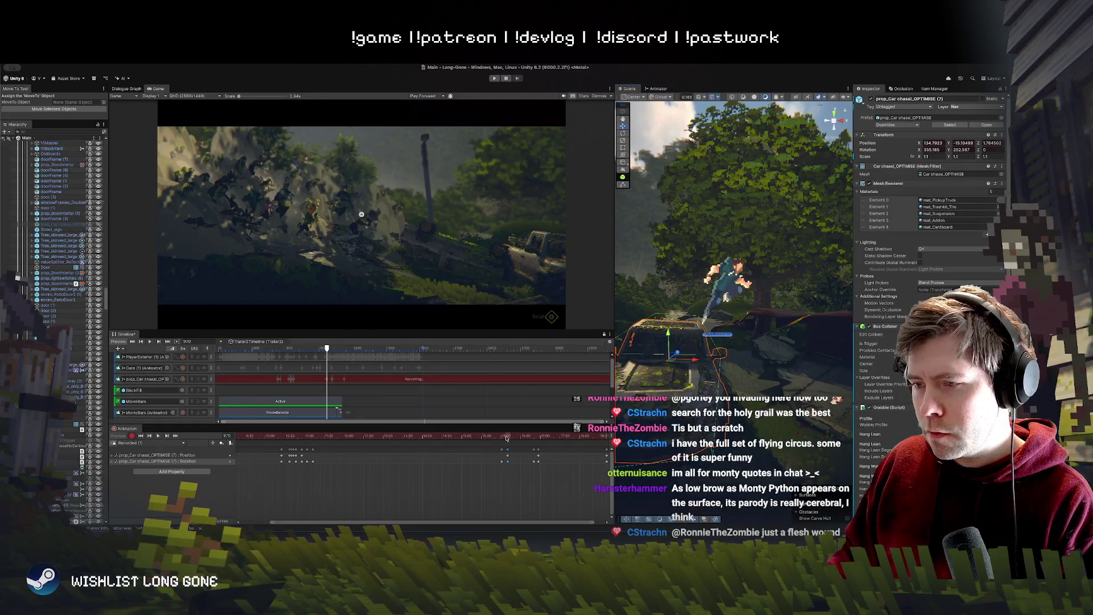
Step: Step from frame 959 through the landing and box-select a group of car keyframes
left_click_drag(506, 437, 340, 447)
left_click(301, 456)
left_click(506, 437)
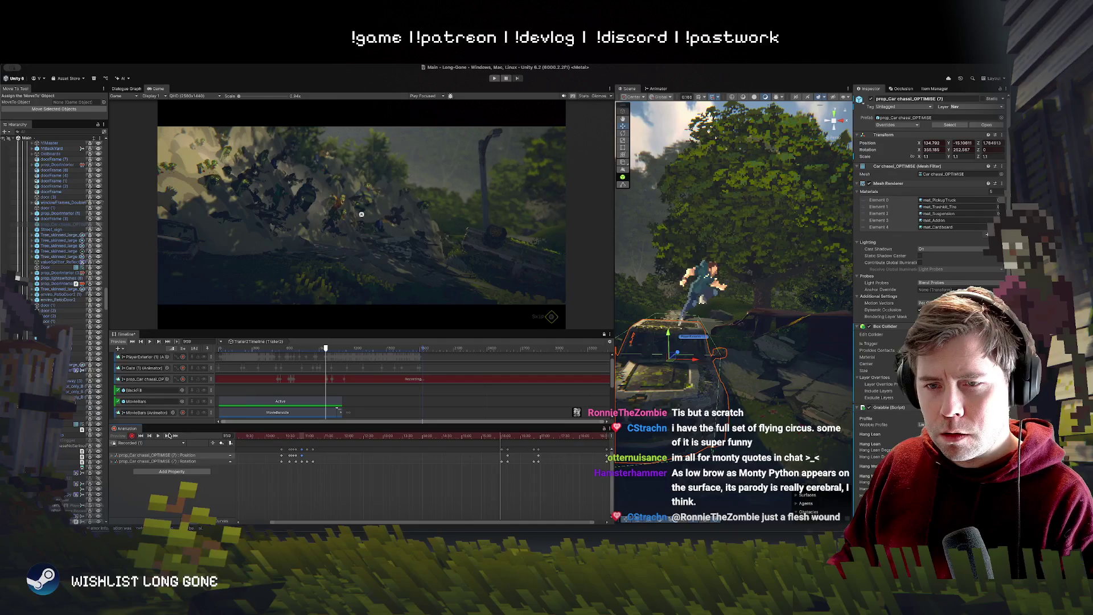
key("period")
key("period")
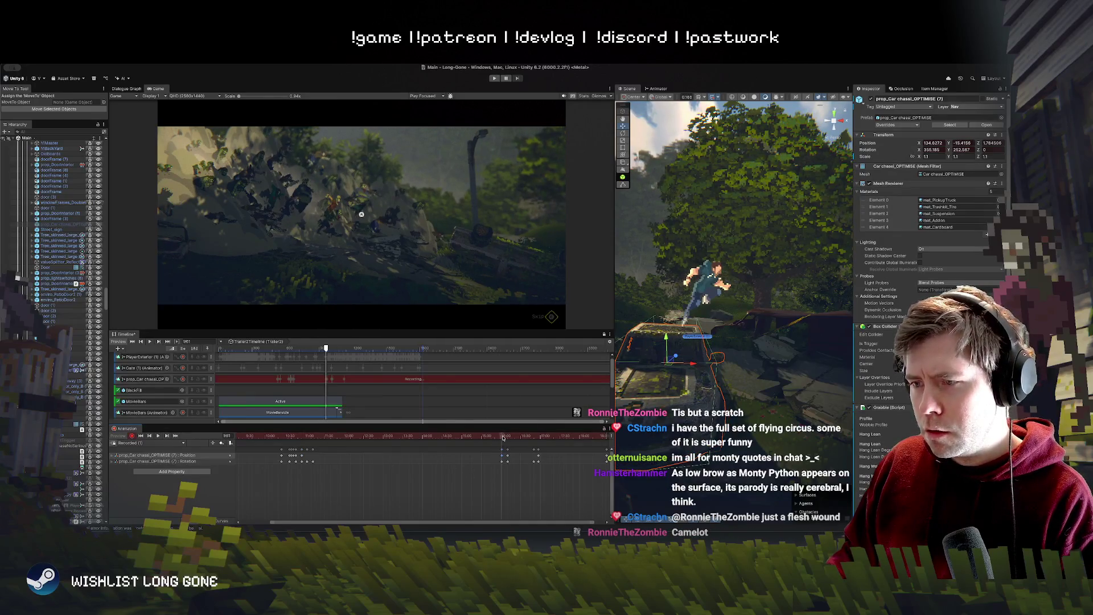
key("period")
key("period")
key("period")
mouse_move(504, 434)
left_mouse_down()
mouse_move(527, 431)
mouse_move(505, 431)
left_mouse_up()
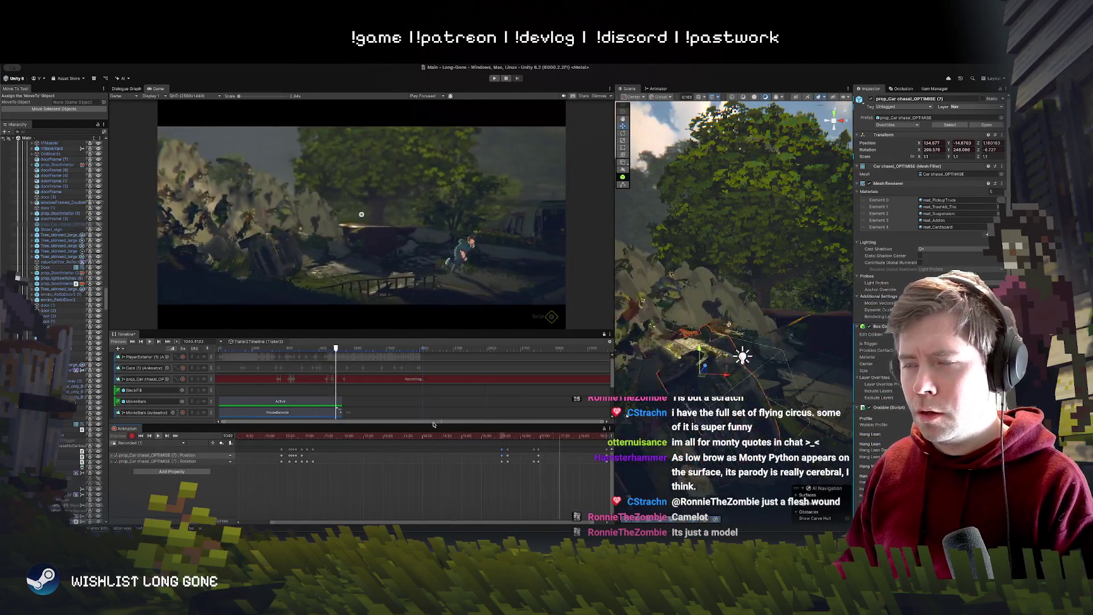
left_click_drag(521, 470, 507, 454)
scroll(508, 453, "up", 4)
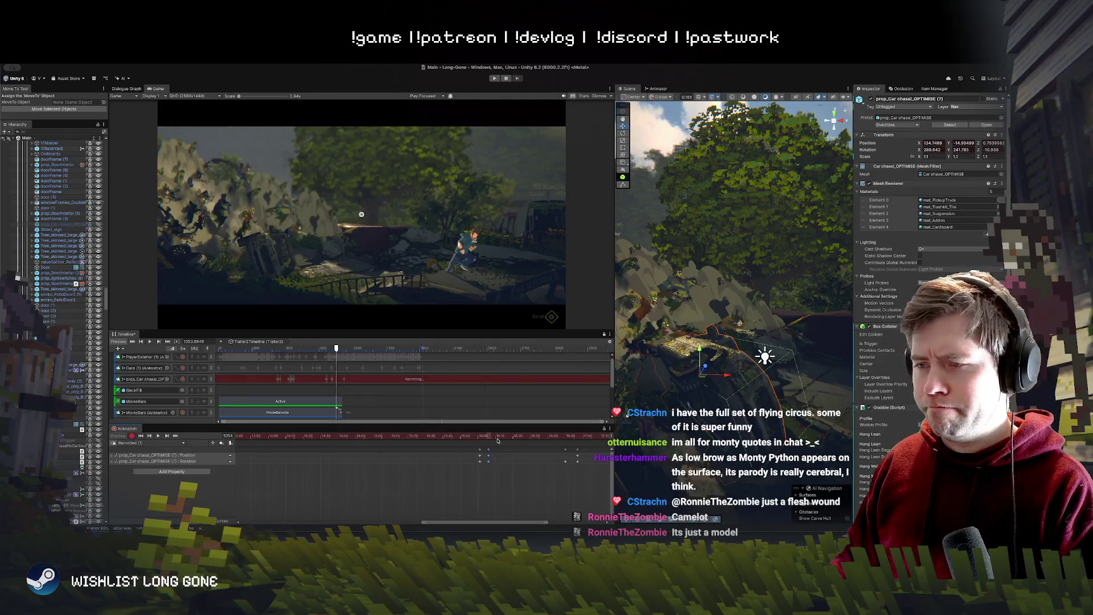
Step: Raise the car chassis slightly at its previous keyframe and key its position and rotation with K
left_click(497, 440)
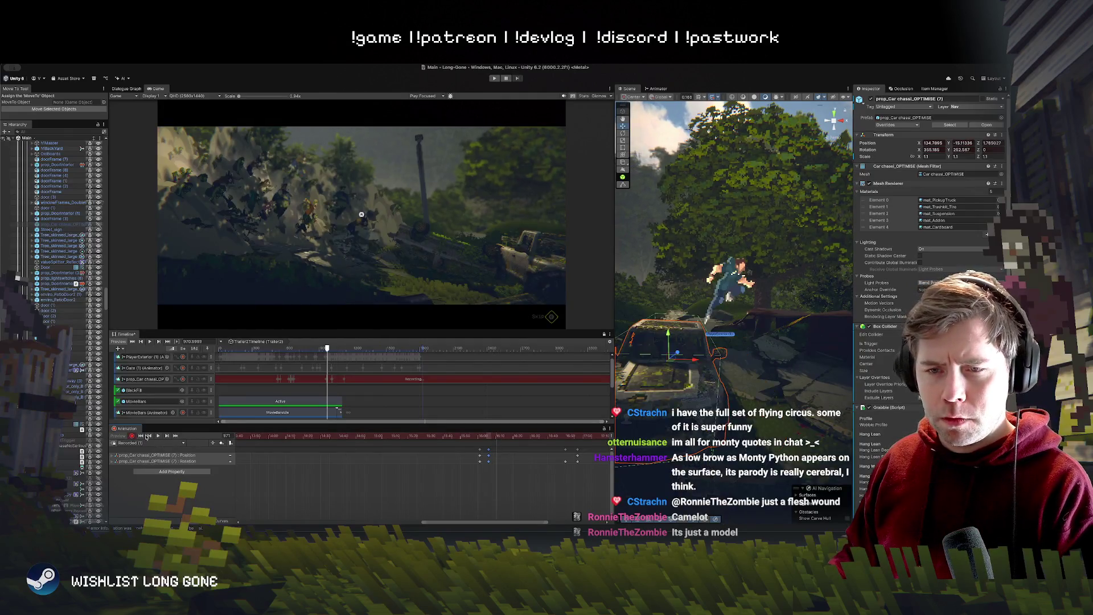
left_click(147, 436)
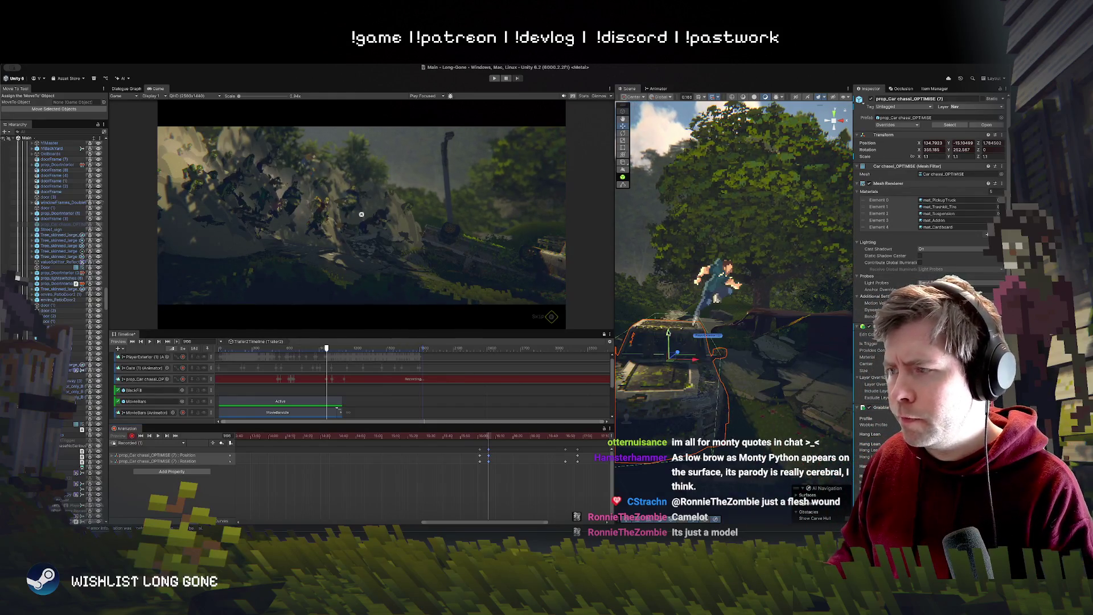
left_click_drag(668, 336, 669, 328)
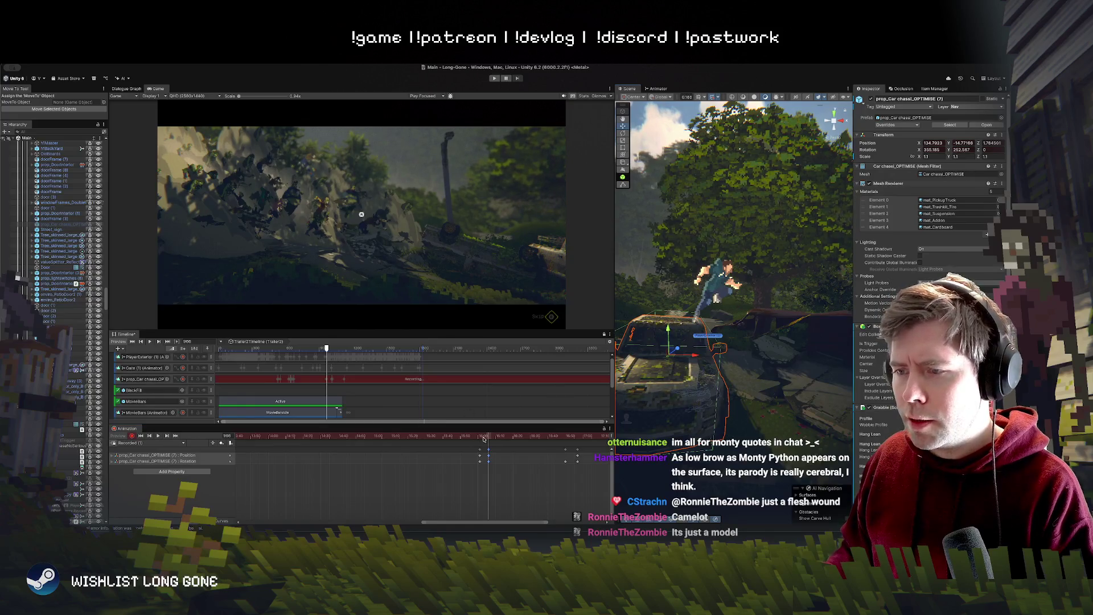
mouse_move(488, 437)
left_mouse_down()
mouse_move(525, 437)
mouse_move(510, 437)
left_mouse_up()
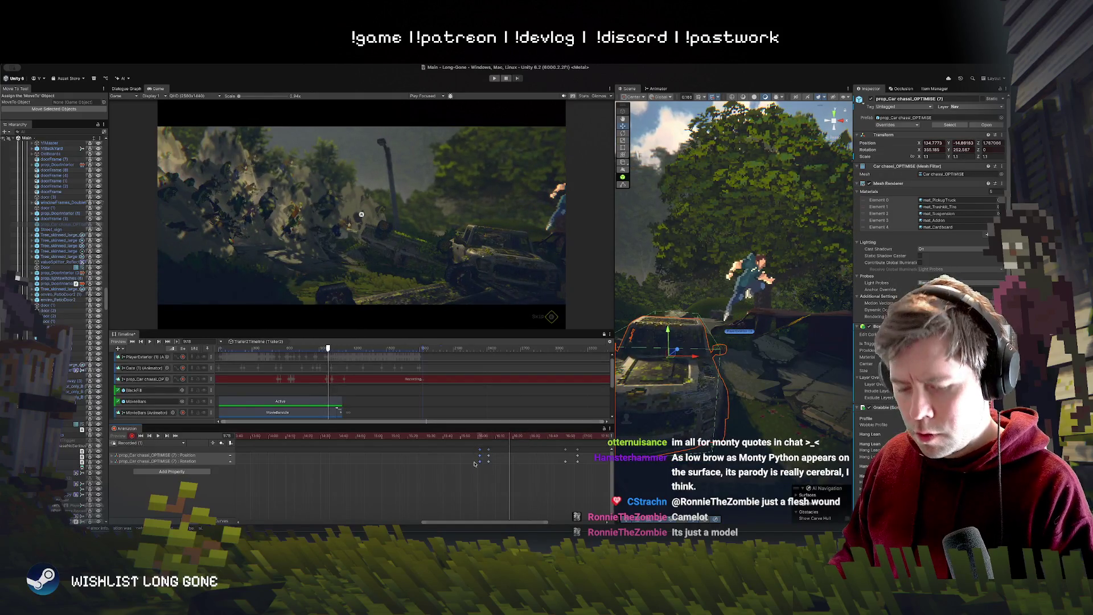
key("k")
key("space")
Step: Stretch the selected car keyframes to later times, rewind, and enlarge the Game view
mouse_move(512, 472)
left_mouse_down()
mouse_move(470, 446)
mouse_move(538, 460)
left_mouse_up()
left_click(462, 444)
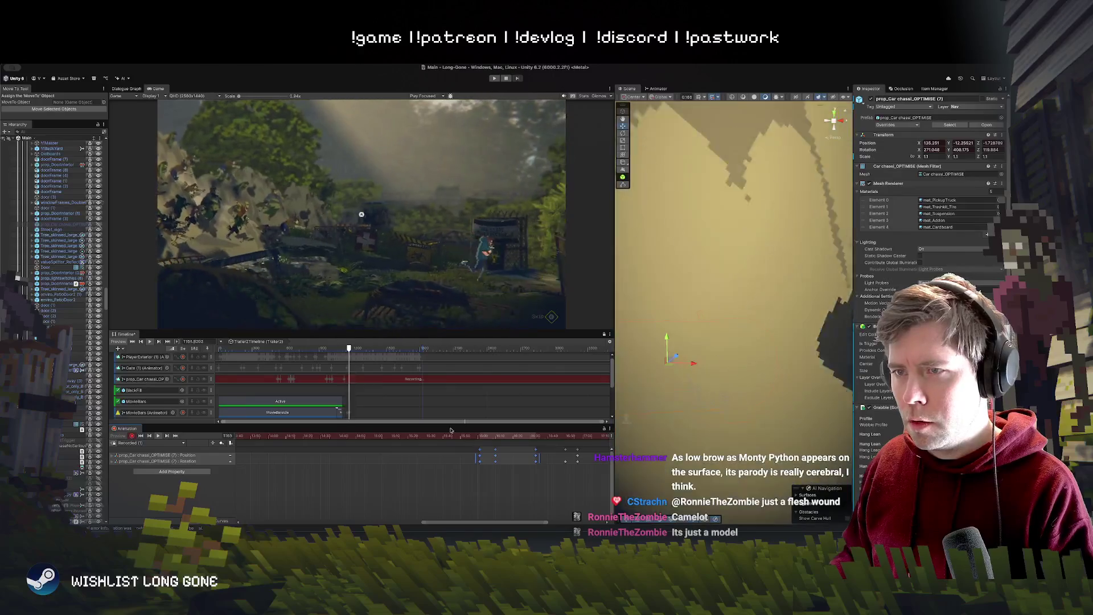
left_click(461, 436)
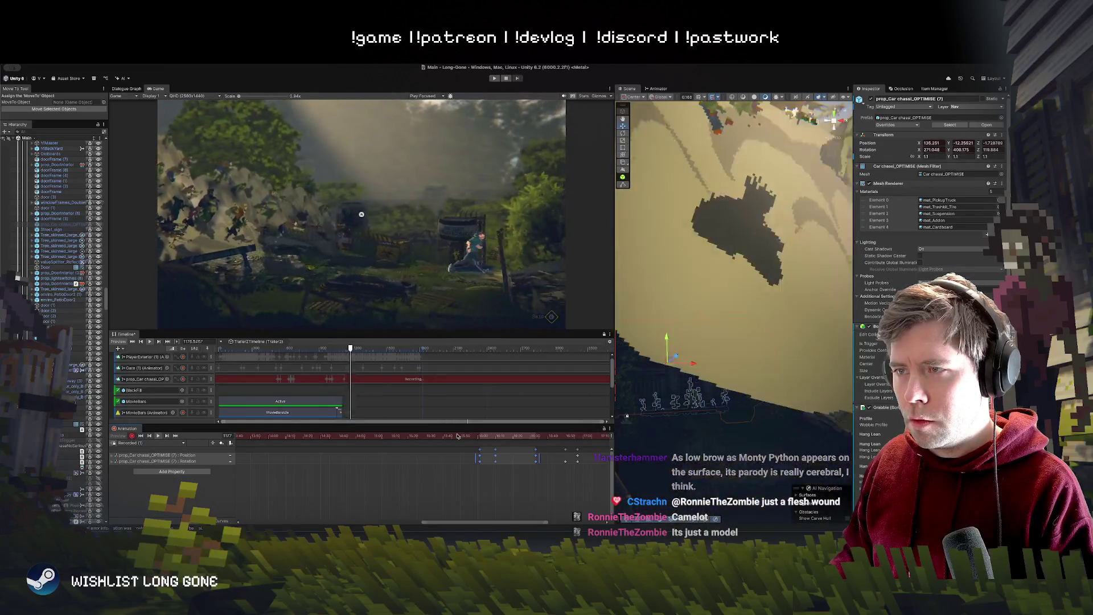
left_click(514, 444)
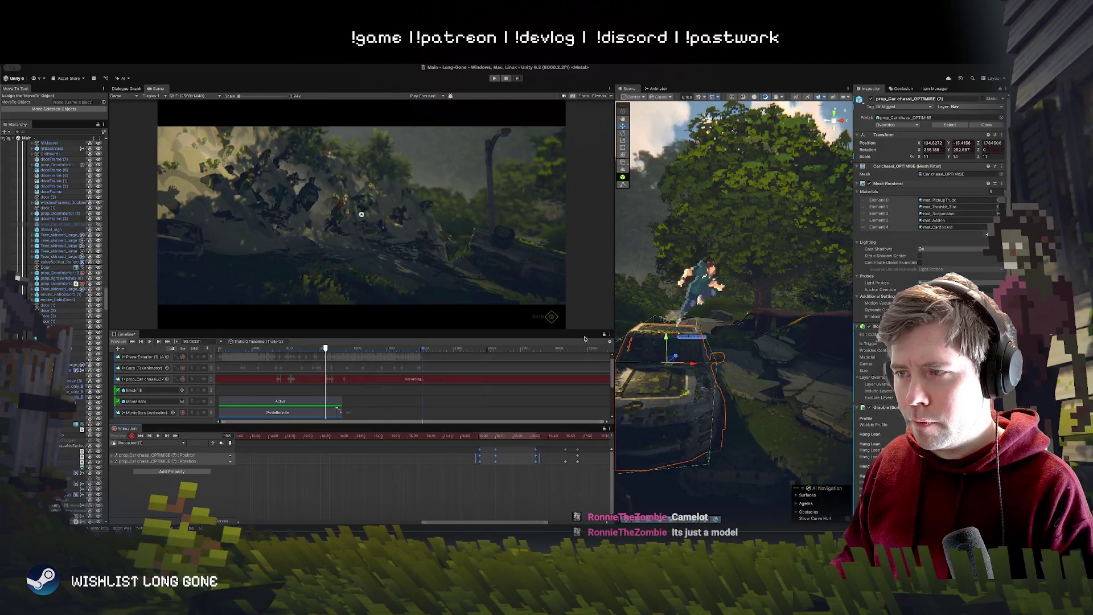
left_click_drag(583, 331, 583, 384)
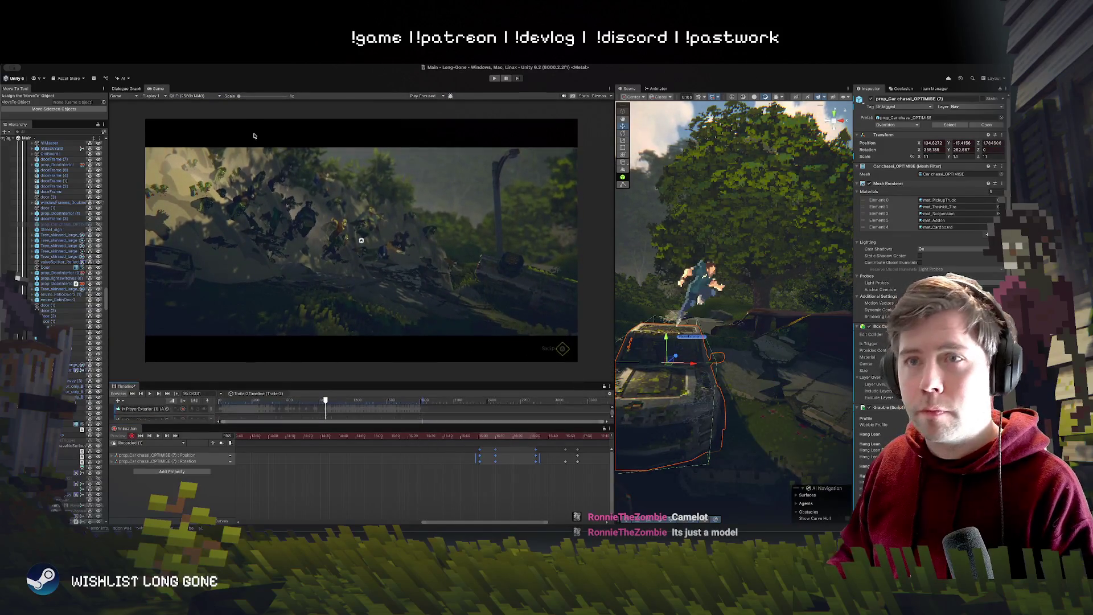
Step: Raise the Game view Scale from 1x to 1.2x
left_click_drag(239, 96, 242, 97)
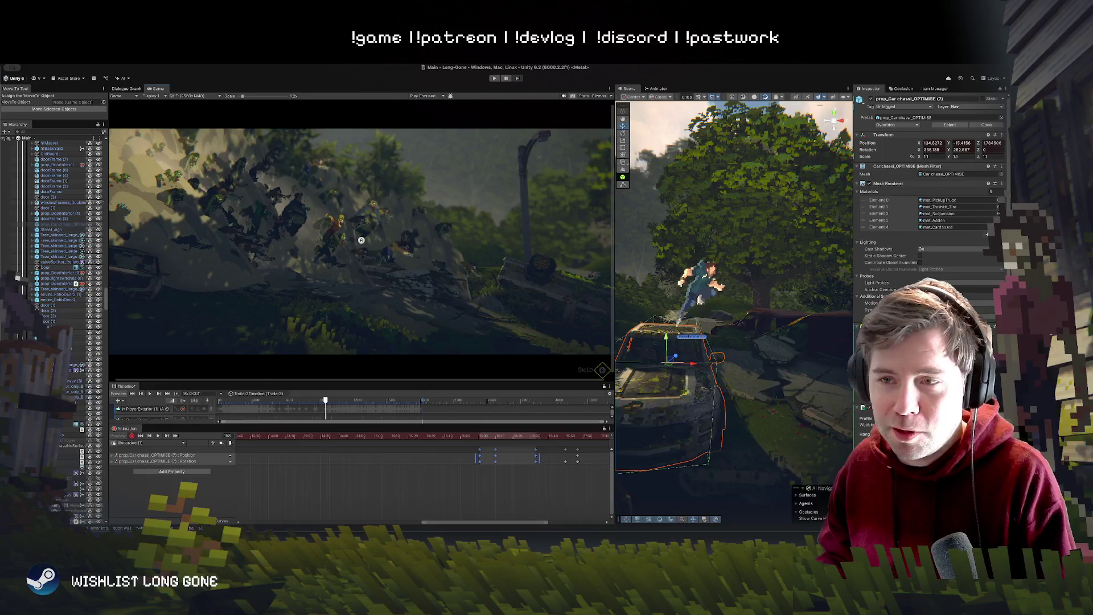
mouse_move(468, 437)
left_mouse_down()
mouse_move(311, 433)
mouse_move(326, 436)
left_mouse_up()
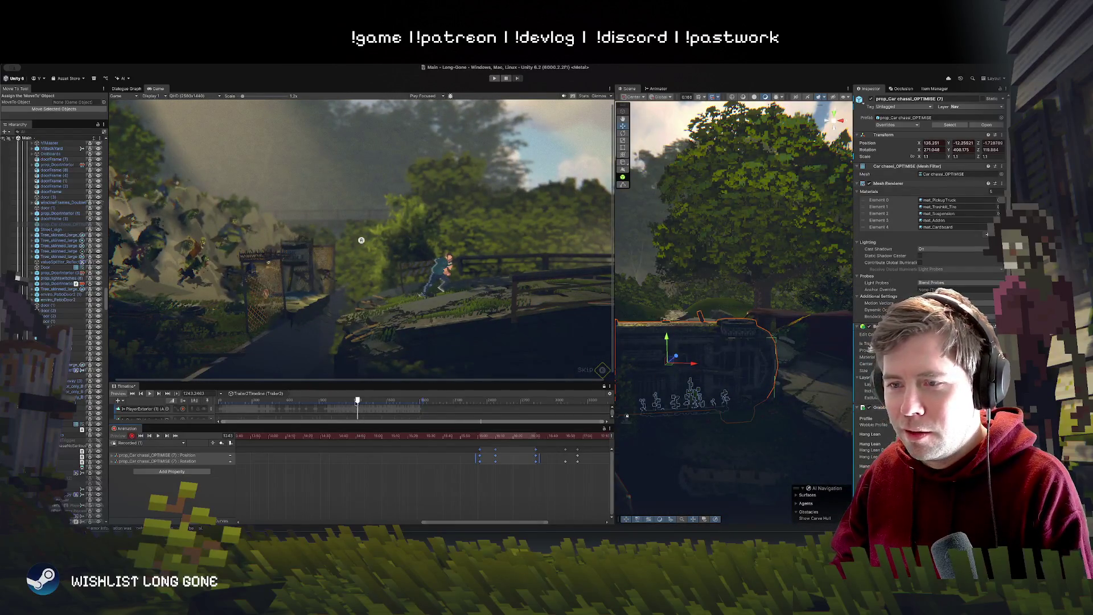
left_click(449, 437)
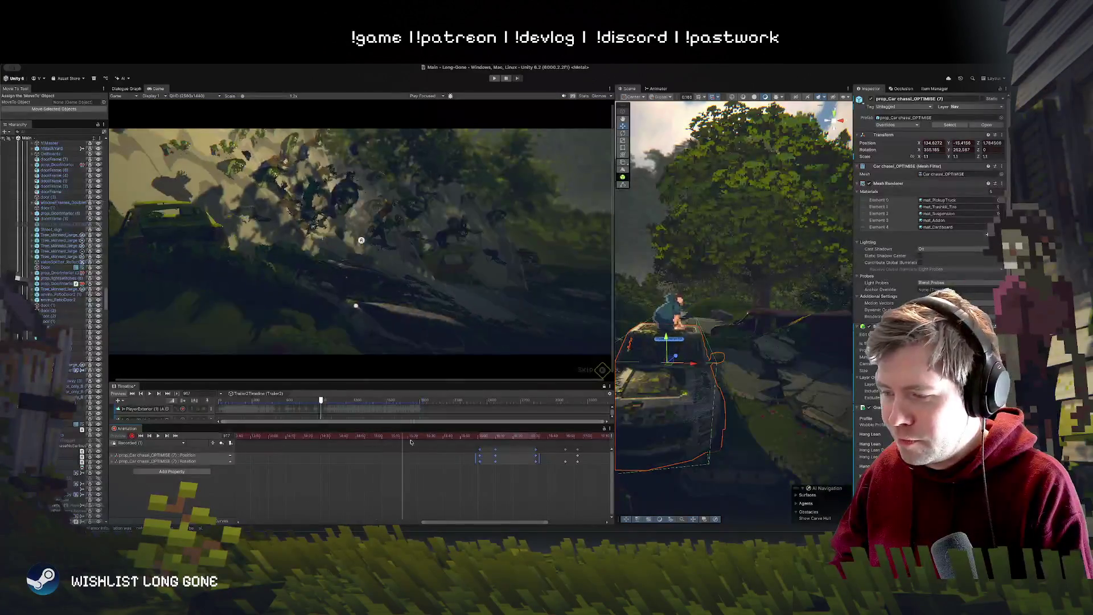
mouse_move(402, 438)
left_mouse_down()
mouse_move(421, 438)
mouse_move(286, 438)
left_mouse_up()
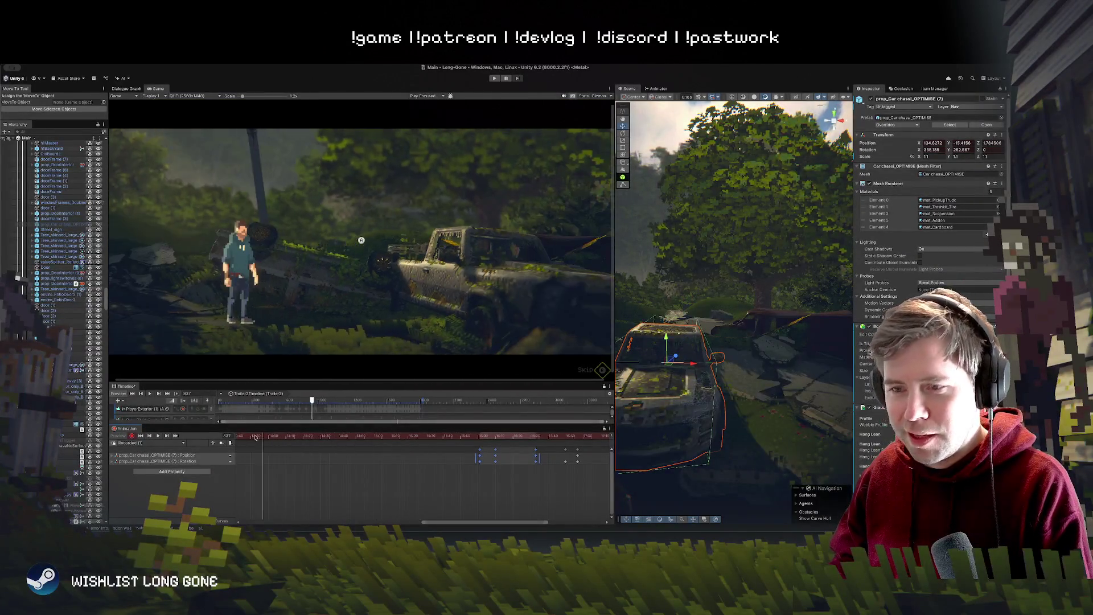
key("space")
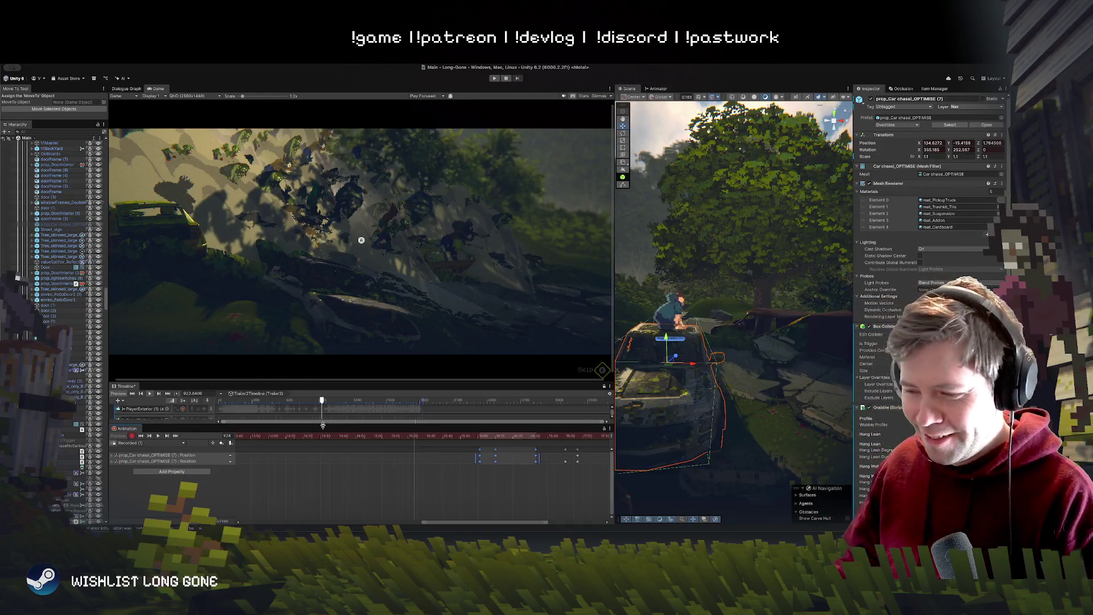
left_click_drag(322, 401, 312, 400)
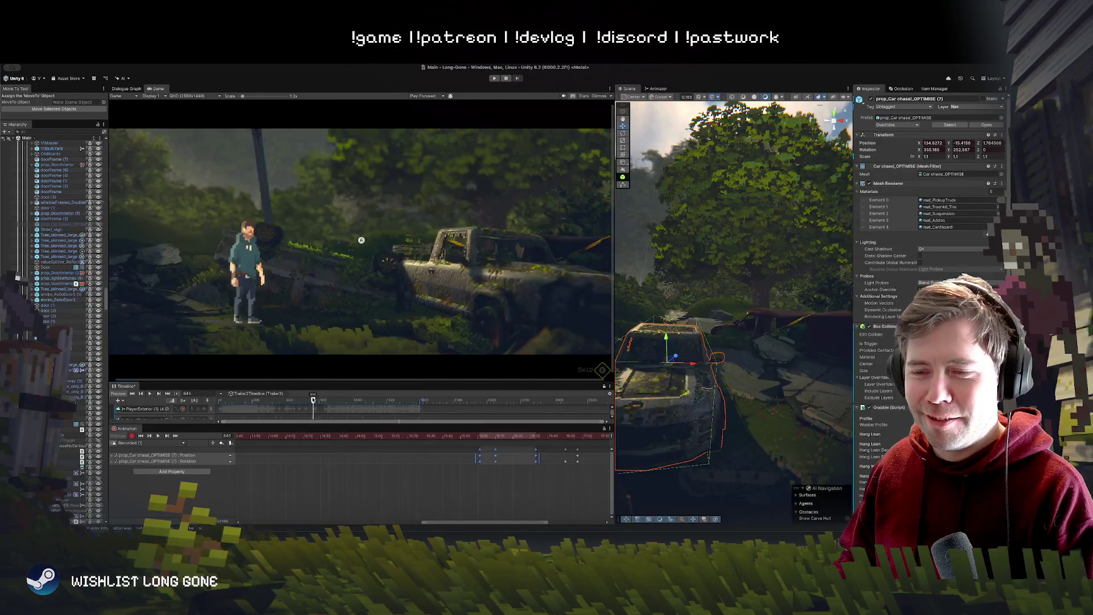
key("space")
mouse_move(478, 440)
left_mouse_down()
mouse_move(438, 439)
mouse_move(461, 440)
left_mouse_up()
key("space")
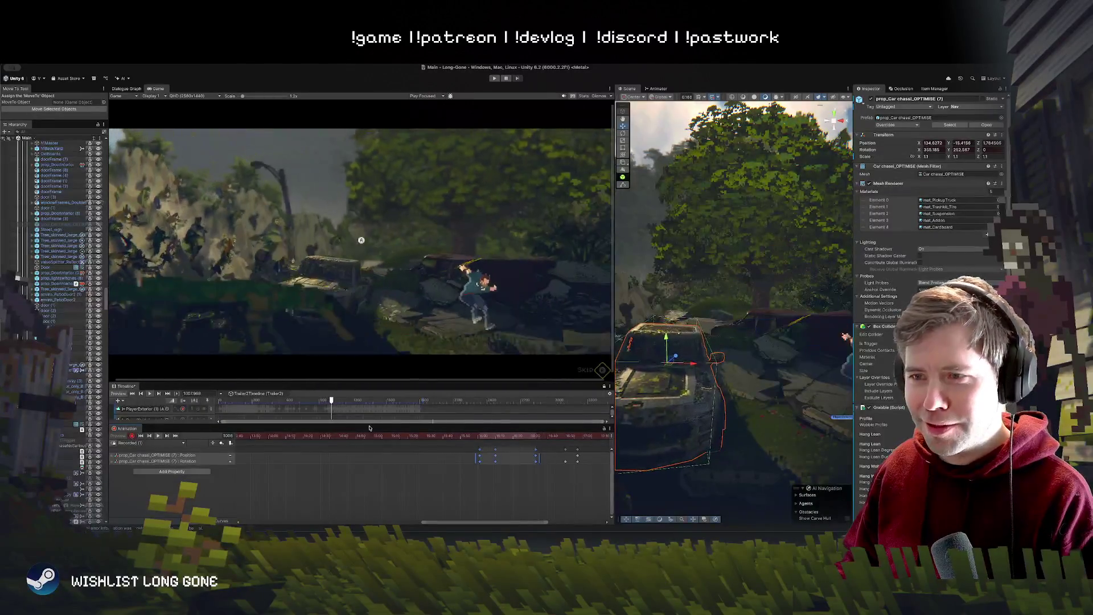
left_click(465, 436)
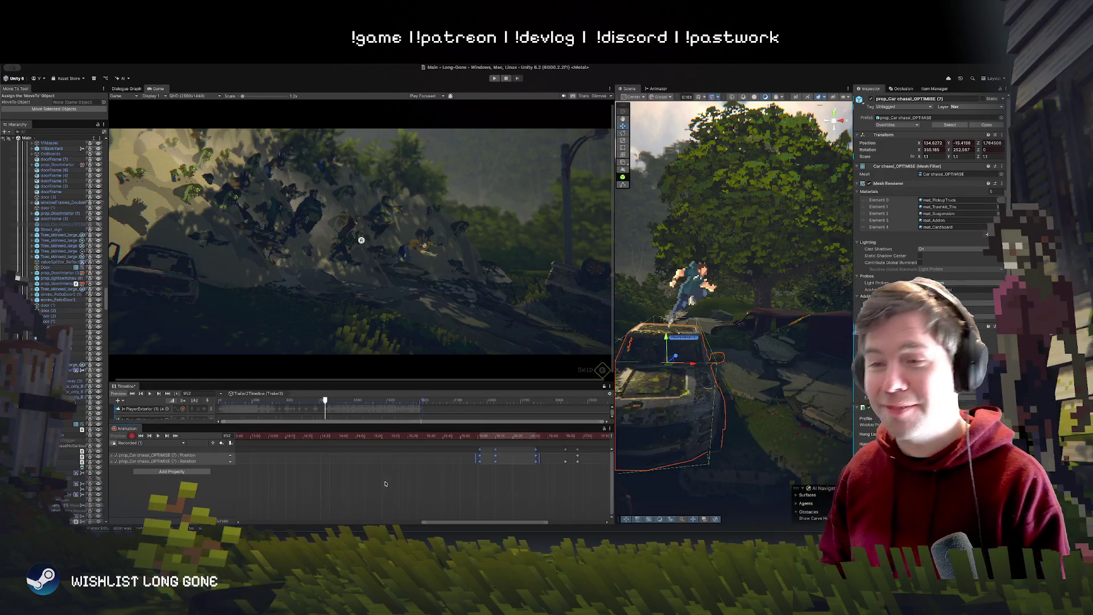
scroll(373, 462, "up", 2)
left_click_drag(399, 435, 249, 442)
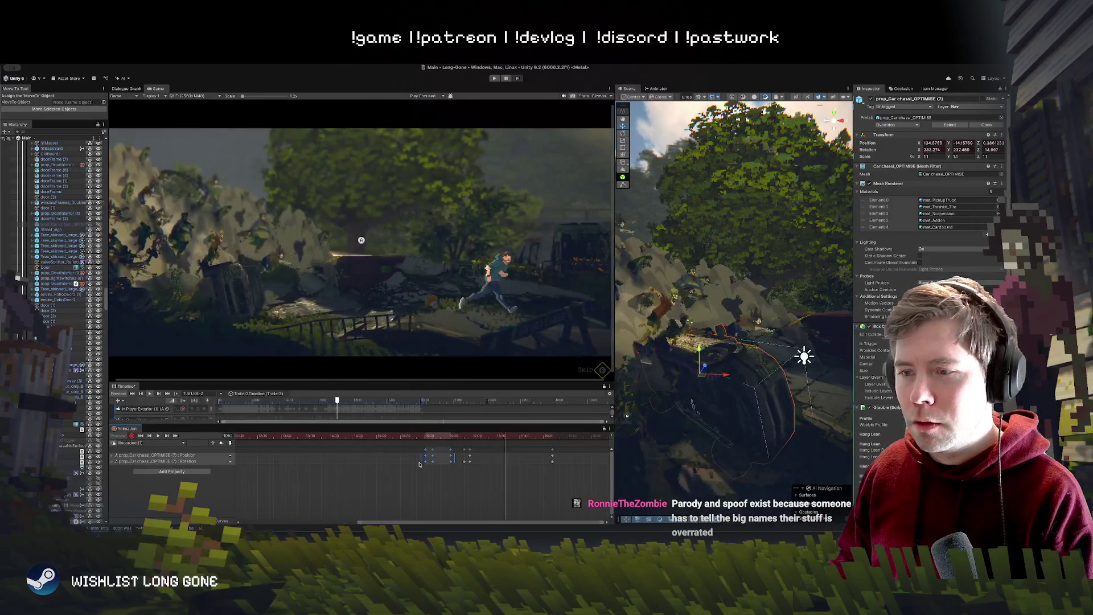
Step: Review from frame 913, then box-select the car's keyframes and shift them later
left_click(378, 436)
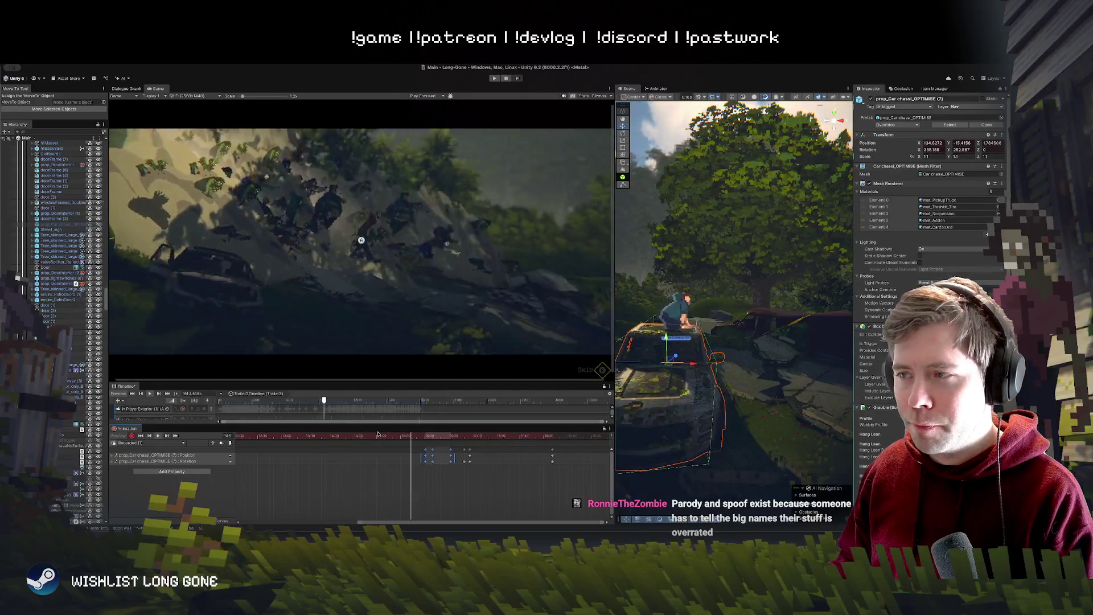
left_click(455, 472)
mouse_move(422, 442)
left_mouse_down()
mouse_move(453, 459)
mouse_move(429, 437)
mouse_move(486, 433)
mouse_move(473, 435)
left_mouse_up()
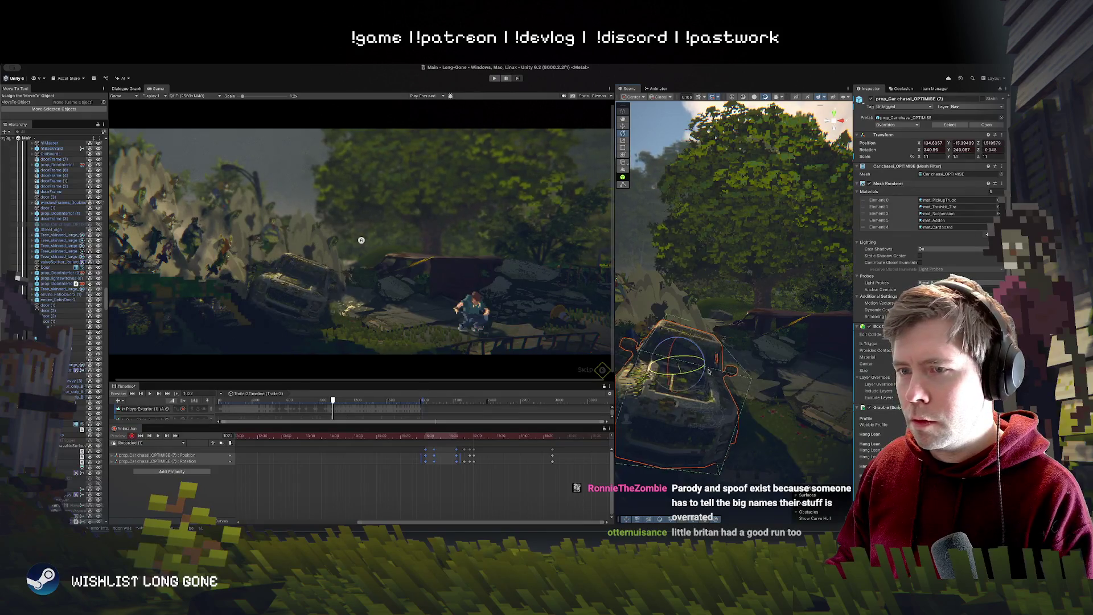
Step: Turn the car chassis round on its vertical axis and preview the new turn
left_click_drag(708, 371, 709, 371)
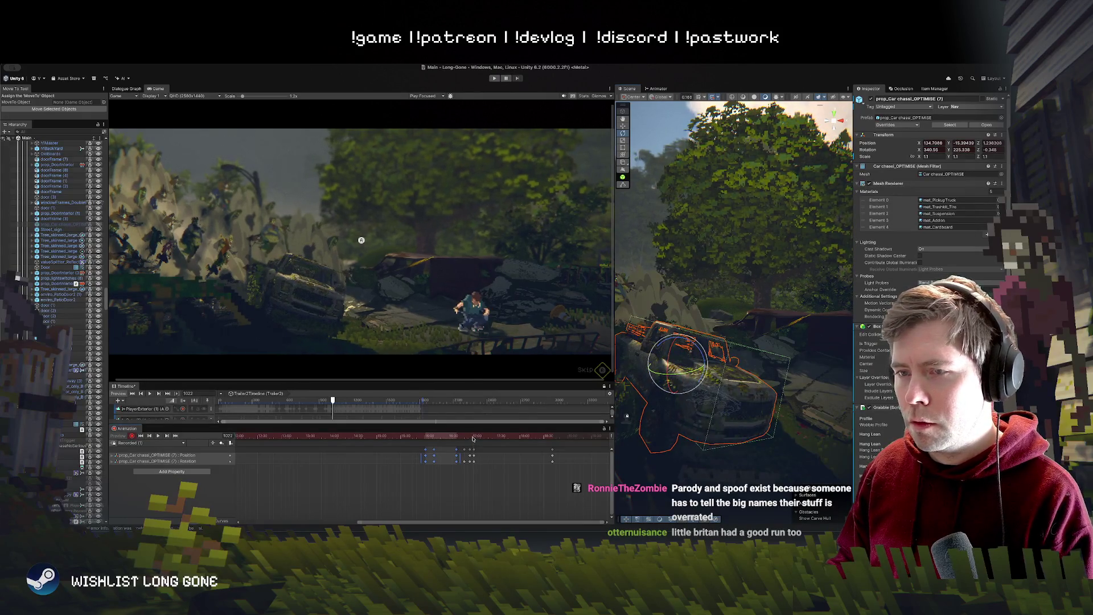
left_click_drag(473, 438, 464, 438)
key("space")
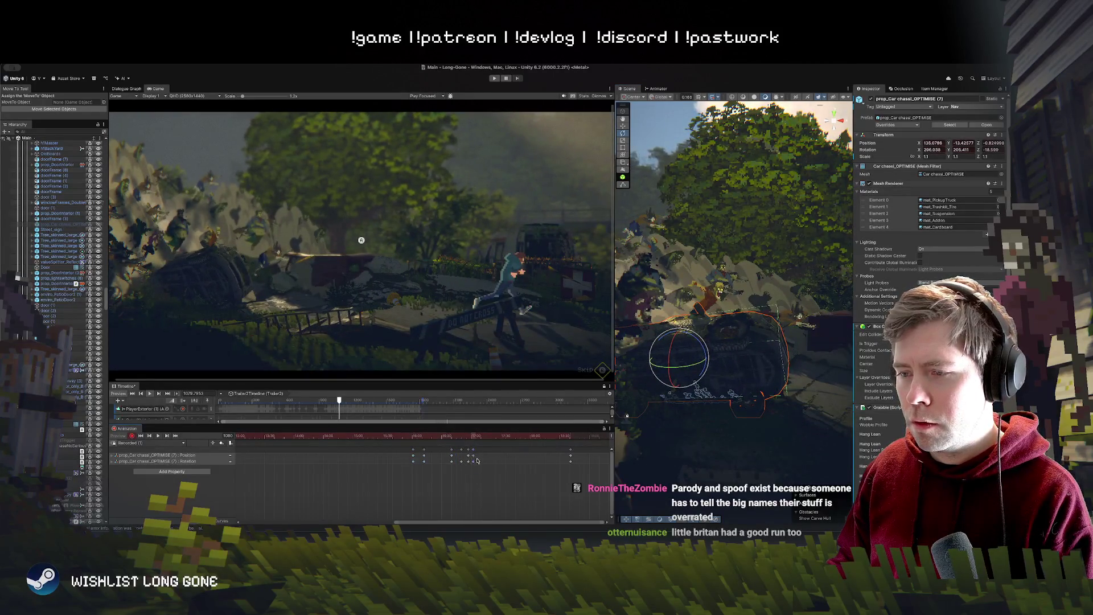
left_click(451, 437)
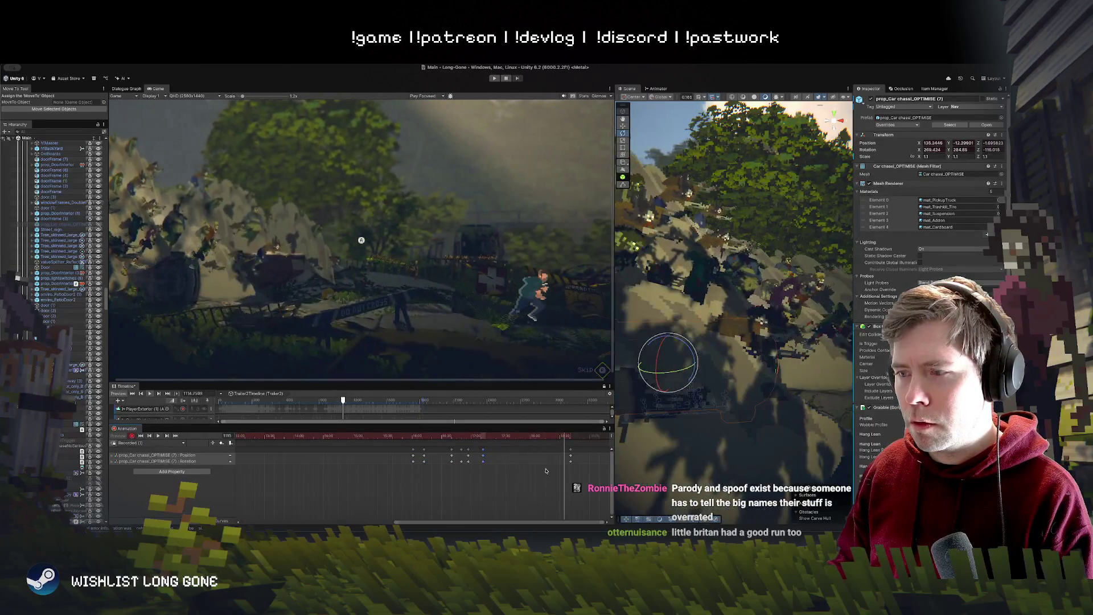
left_click(516, 438)
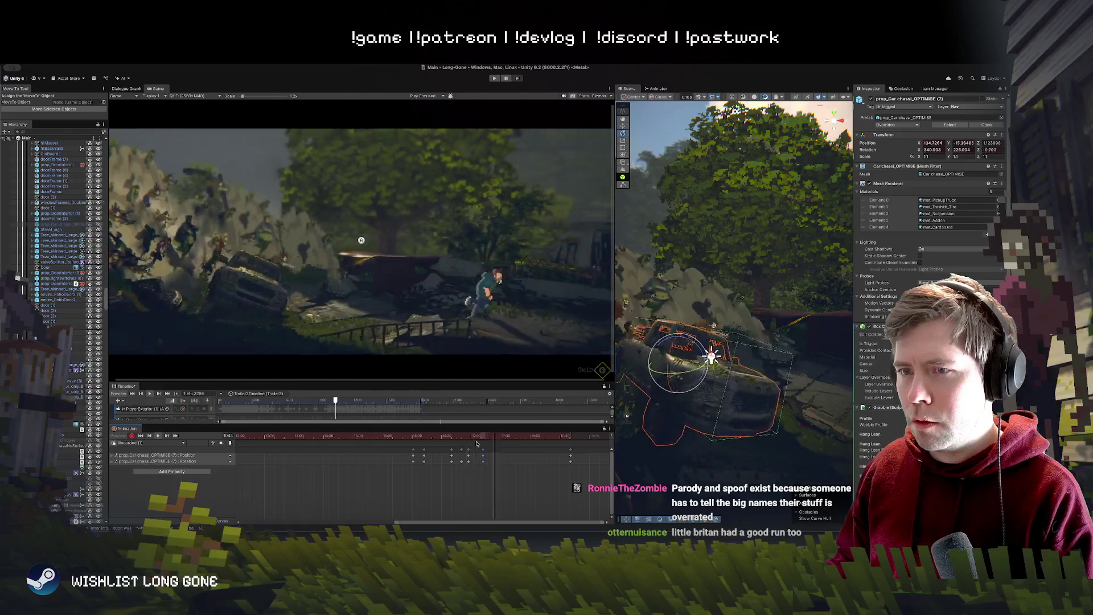
Step: Nudge the selected car keyframe slightly later and replay from about frame 991 to 998
left_click_drag(483, 458, 493, 457)
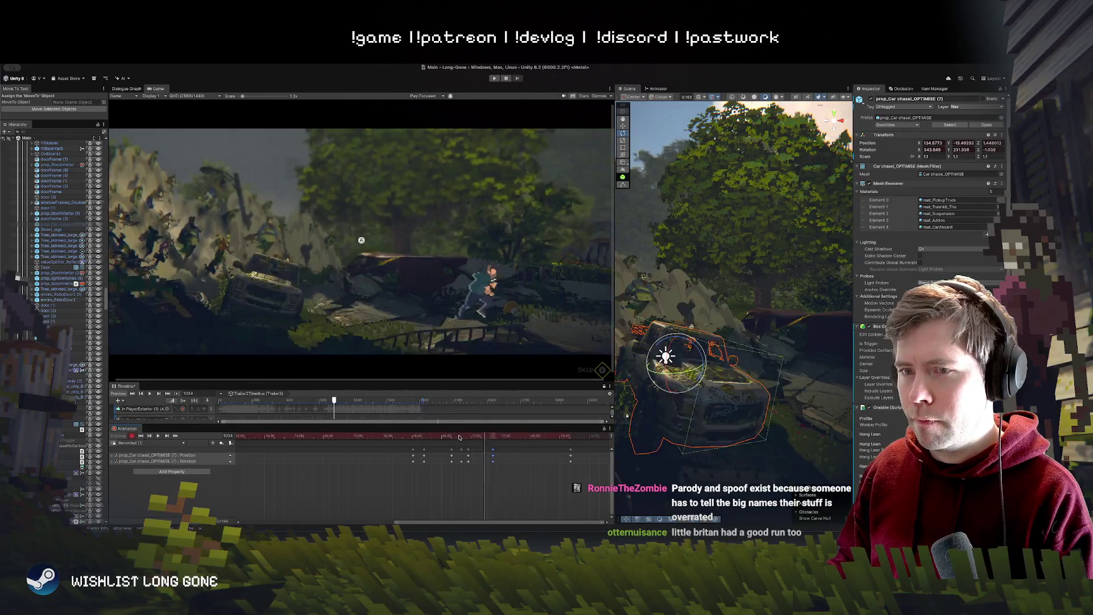
left_click(446, 436)
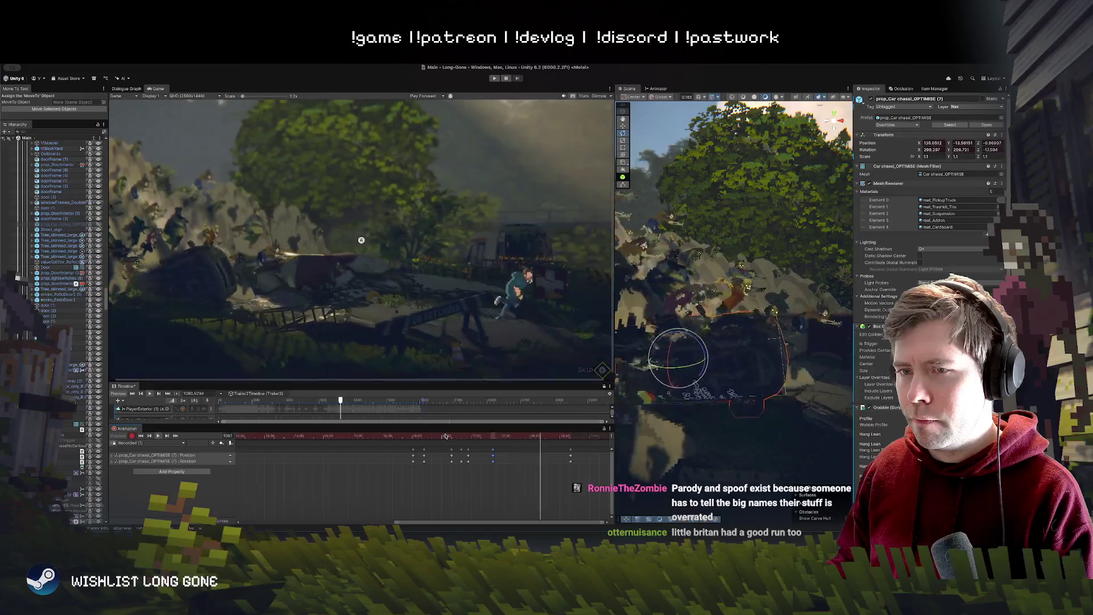
left_click(400, 437)
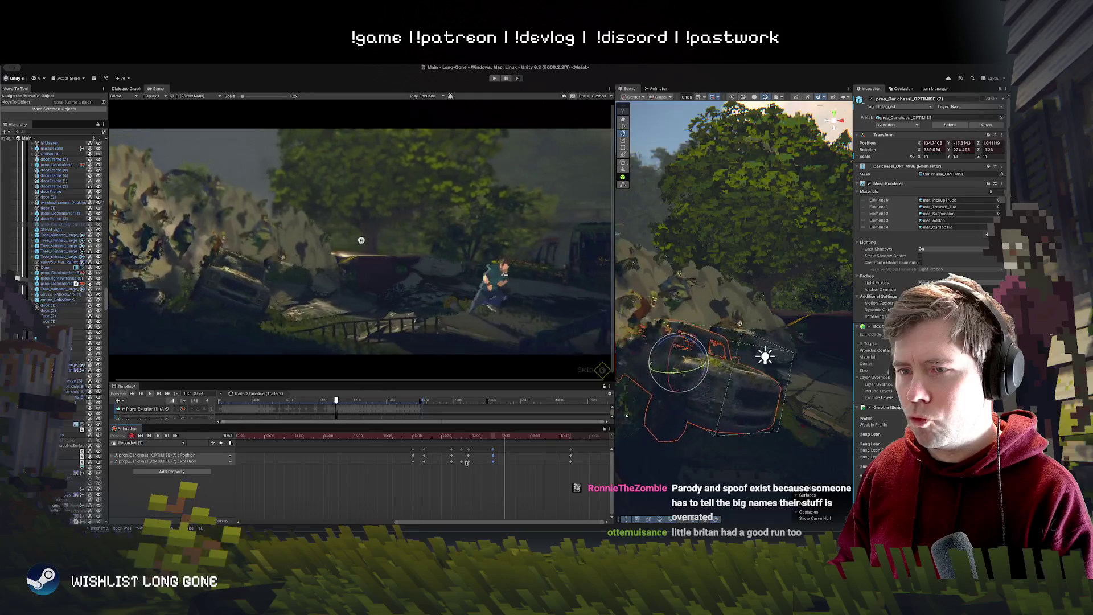
left_click(448, 436)
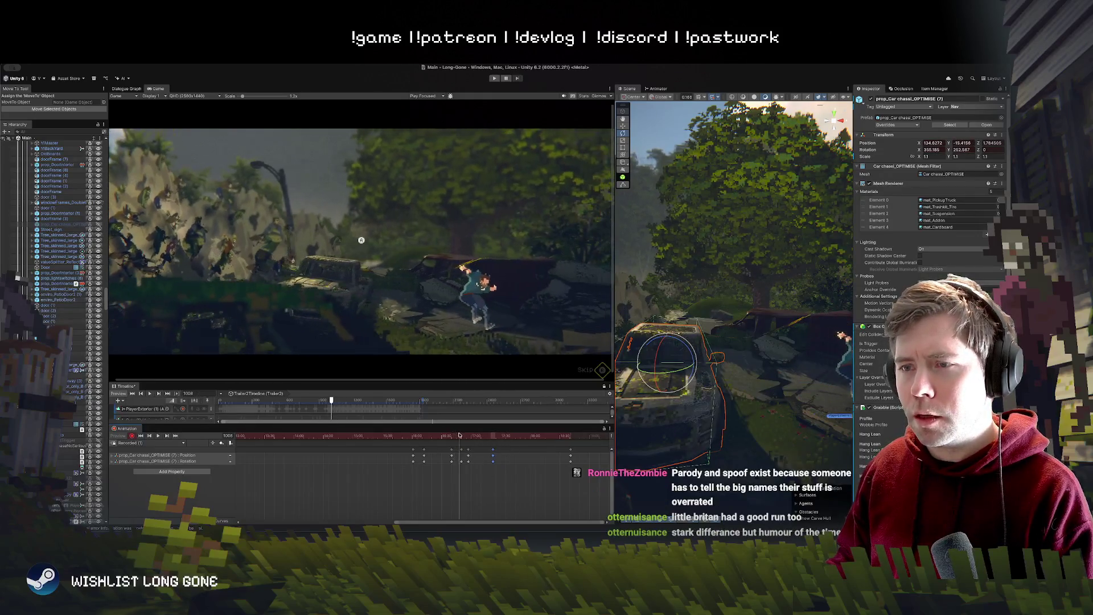
left_click(167, 435)
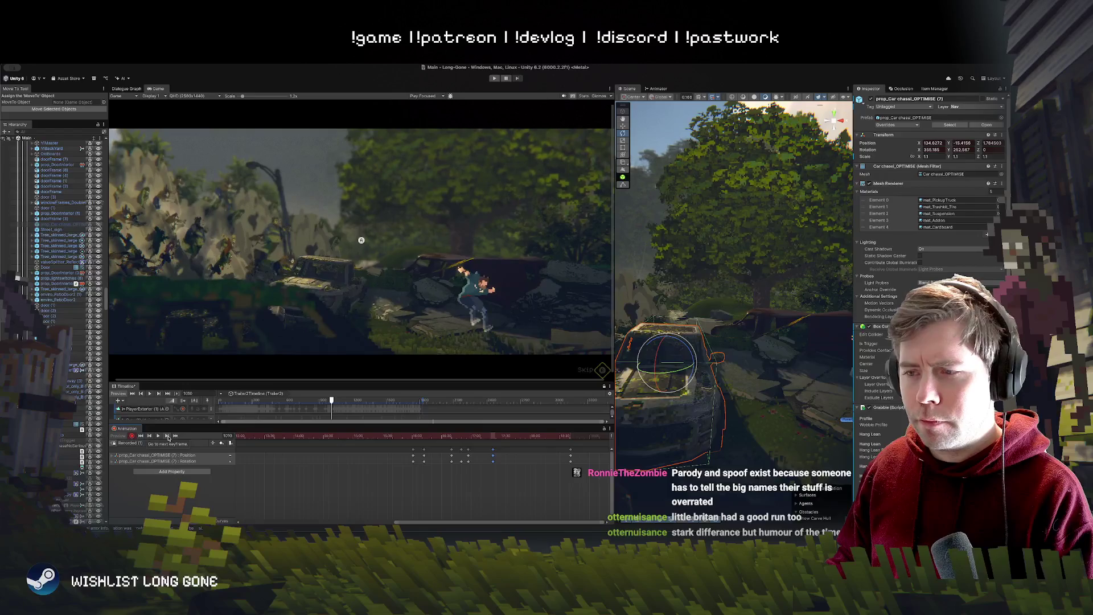
left_click(166, 435)
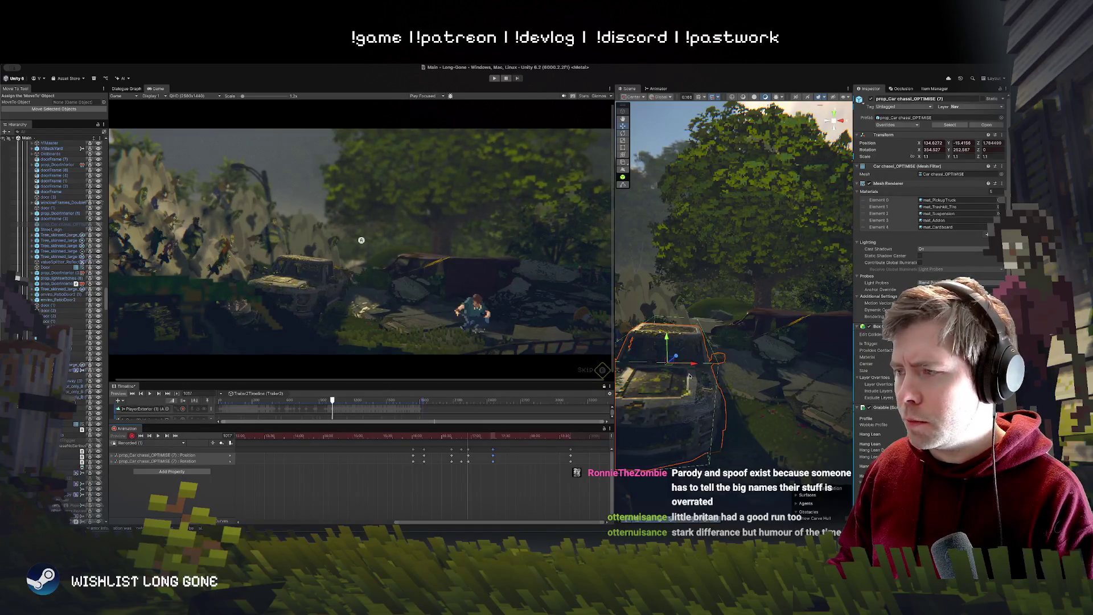
left_click_drag(692, 365, 702, 368)
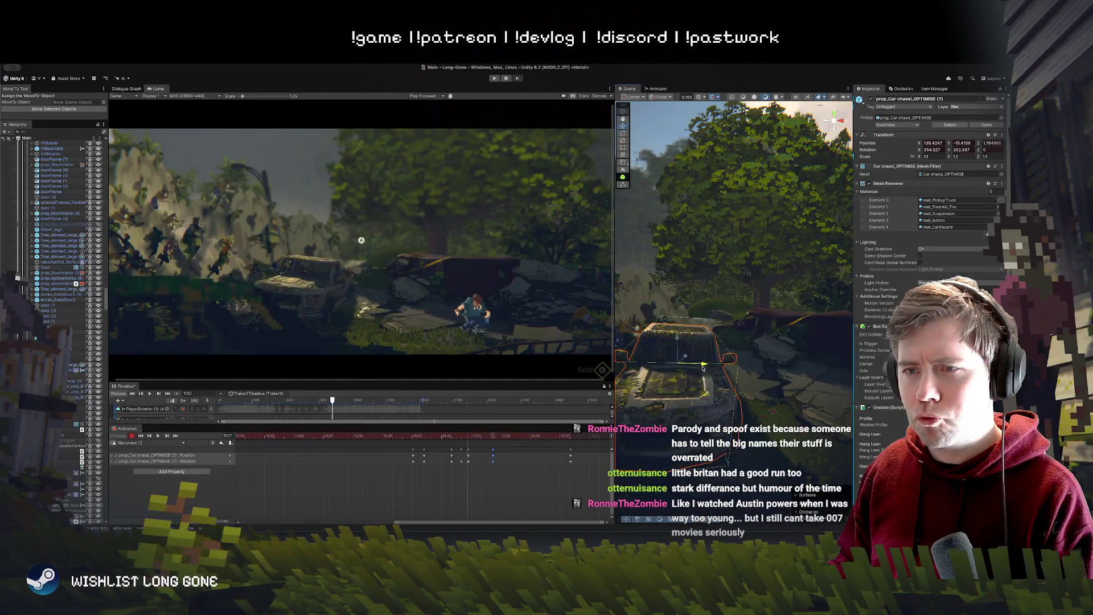
key("alt+period")
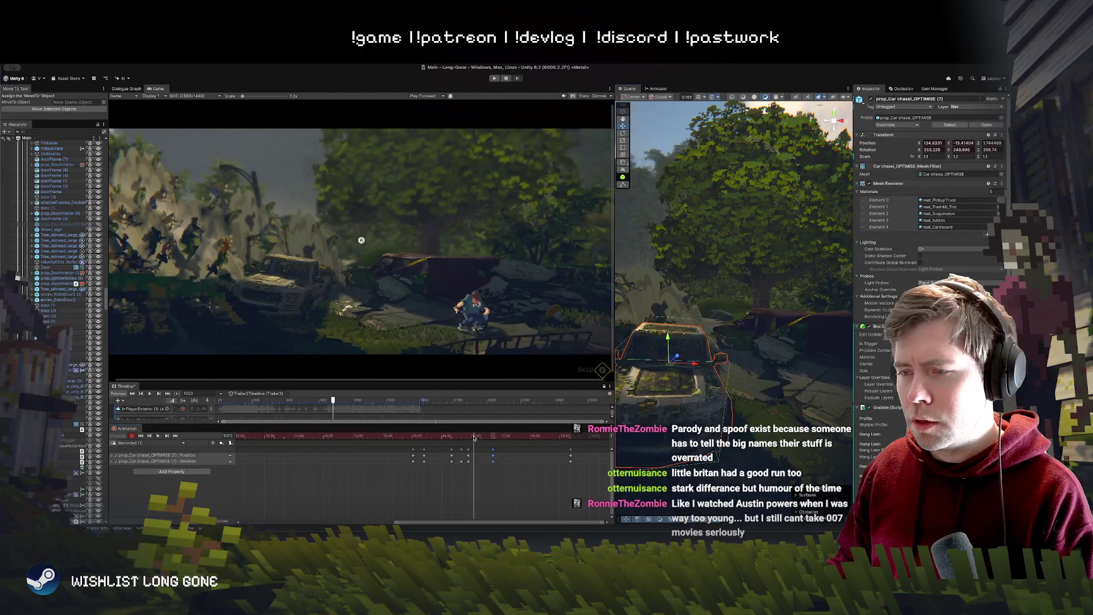
left_click_drag(703, 365, 721, 366)
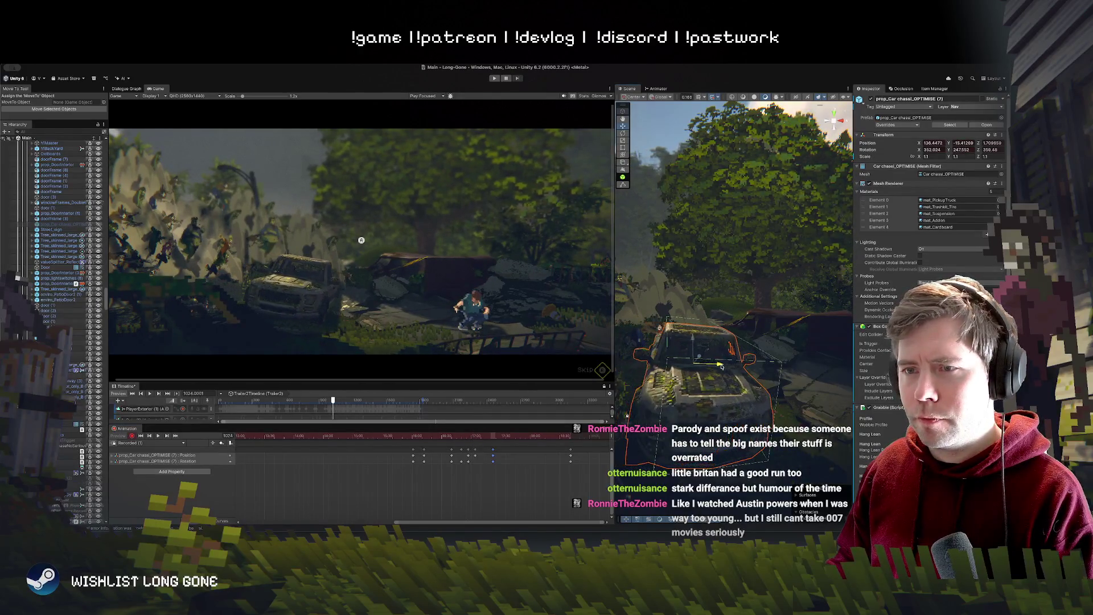
left_click(476, 456)
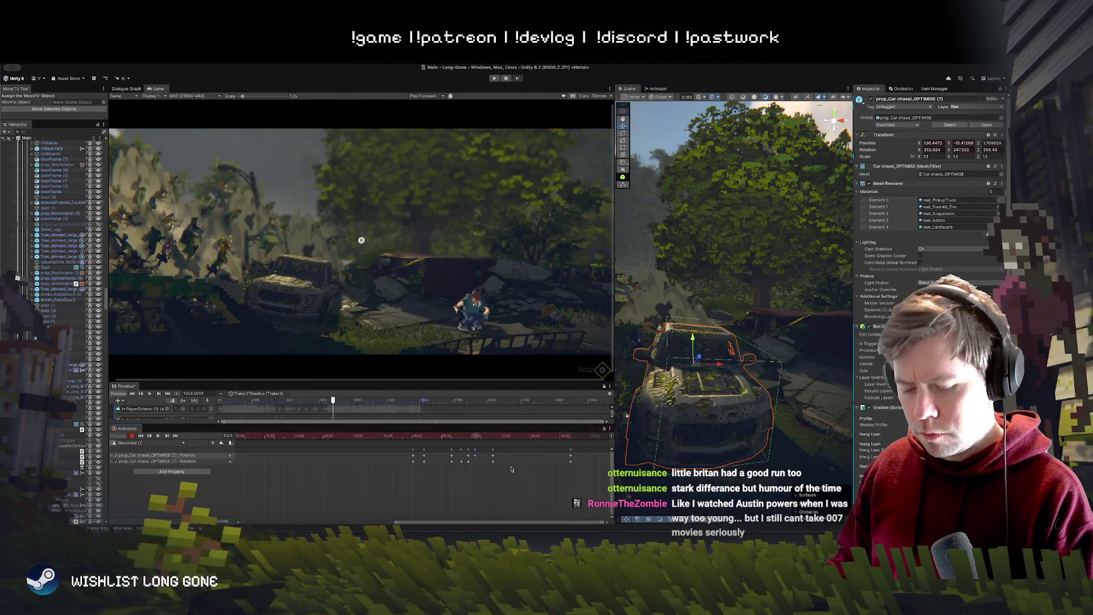
left_click(169, 435)
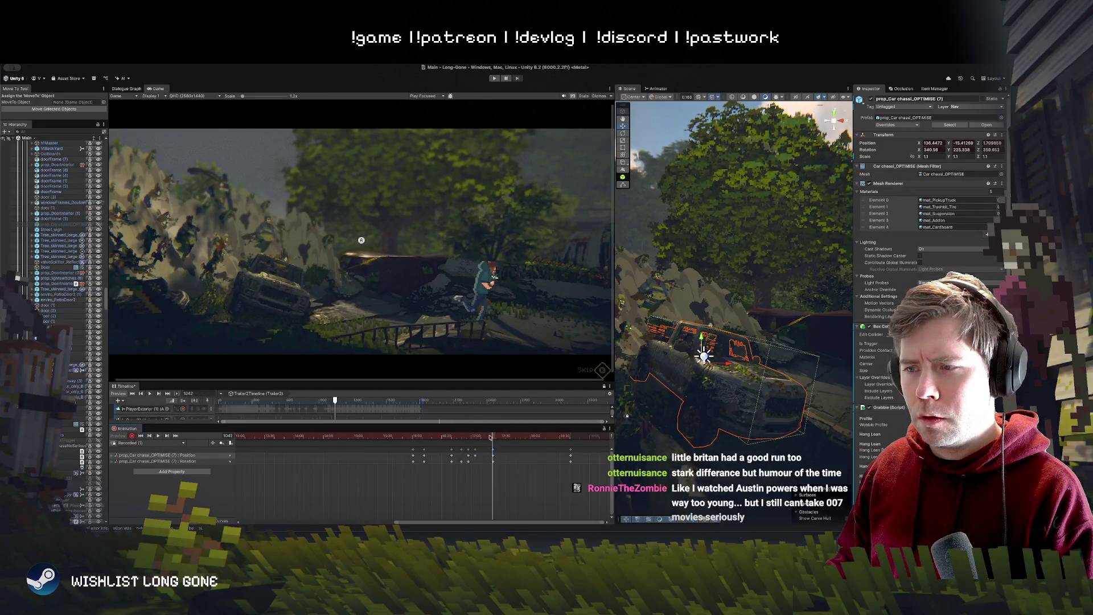
left_click_drag(433, 436, 415, 435)
key("space")
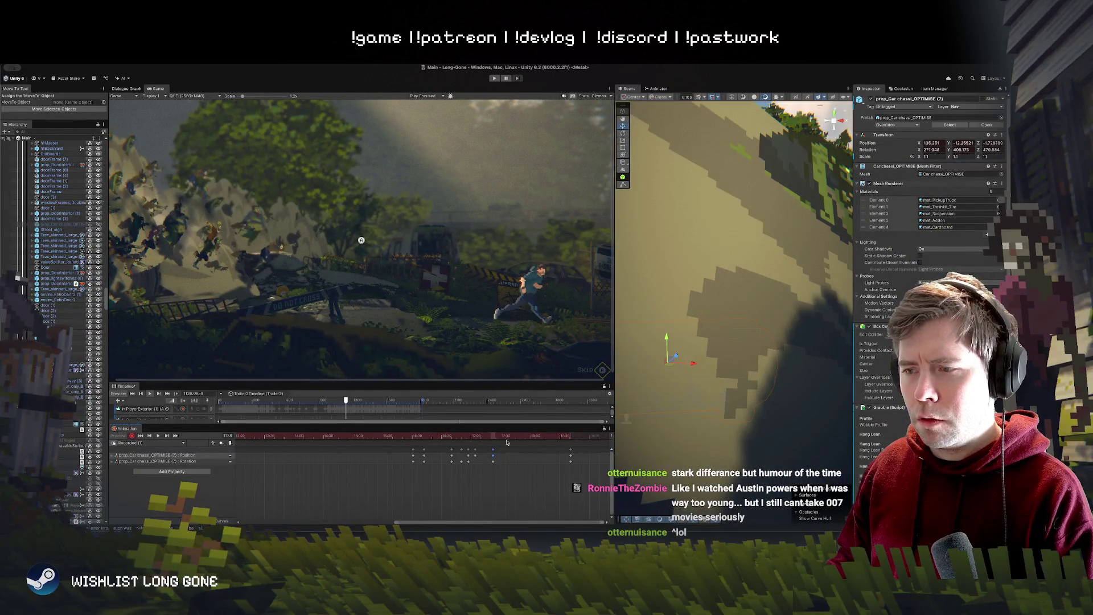
left_click_drag(565, 435, 232, 434)
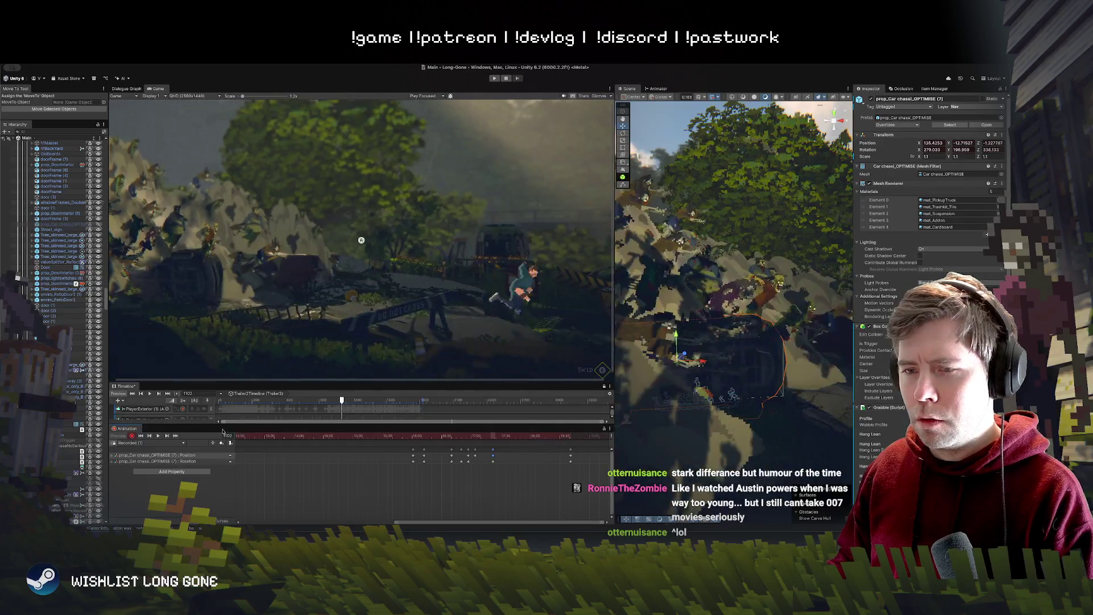
left_click(166, 436)
mouse_move(740, 342)
left_mouse_down()
mouse_move(832, 369)
mouse_move(678, 322)
left_mouse_up()
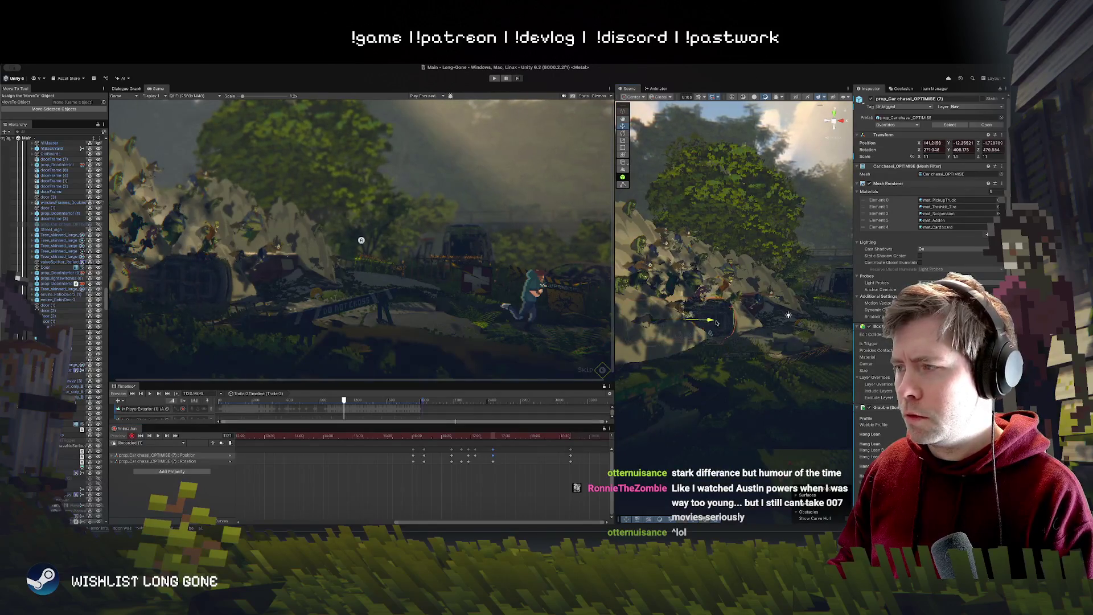
mouse_move(540, 437)
left_mouse_down()
mouse_move(466, 436)
mouse_move(568, 438)
mouse_move(547, 439)
left_mouse_up()
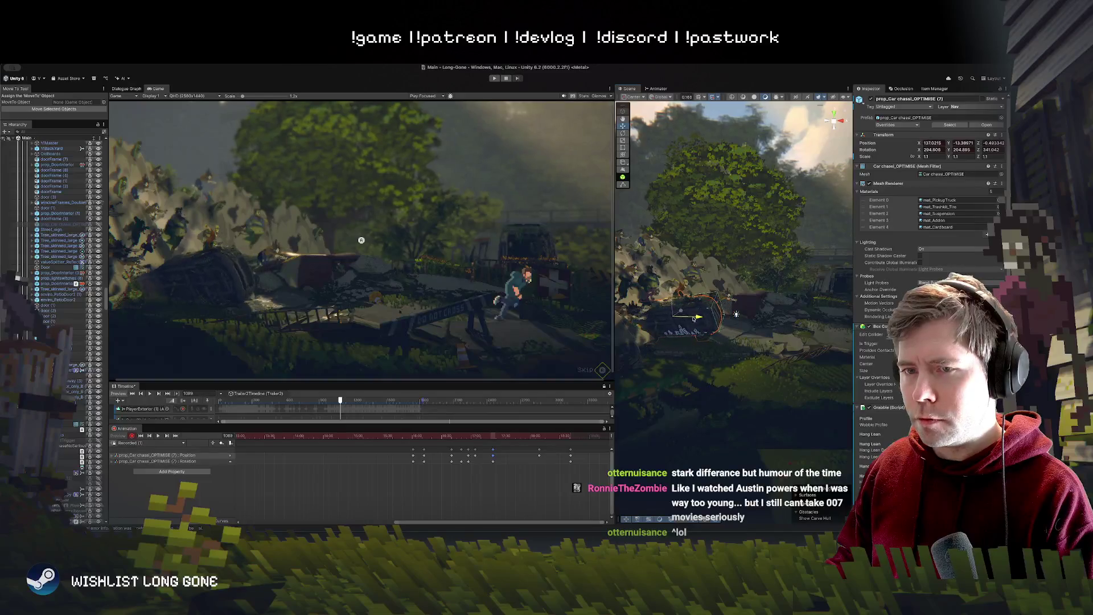
left_click(524, 438)
mouse_move(518, 438)
left_mouse_down()
mouse_move(501, 438)
mouse_move(595, 435)
mouse_move(571, 441)
left_mouse_up()
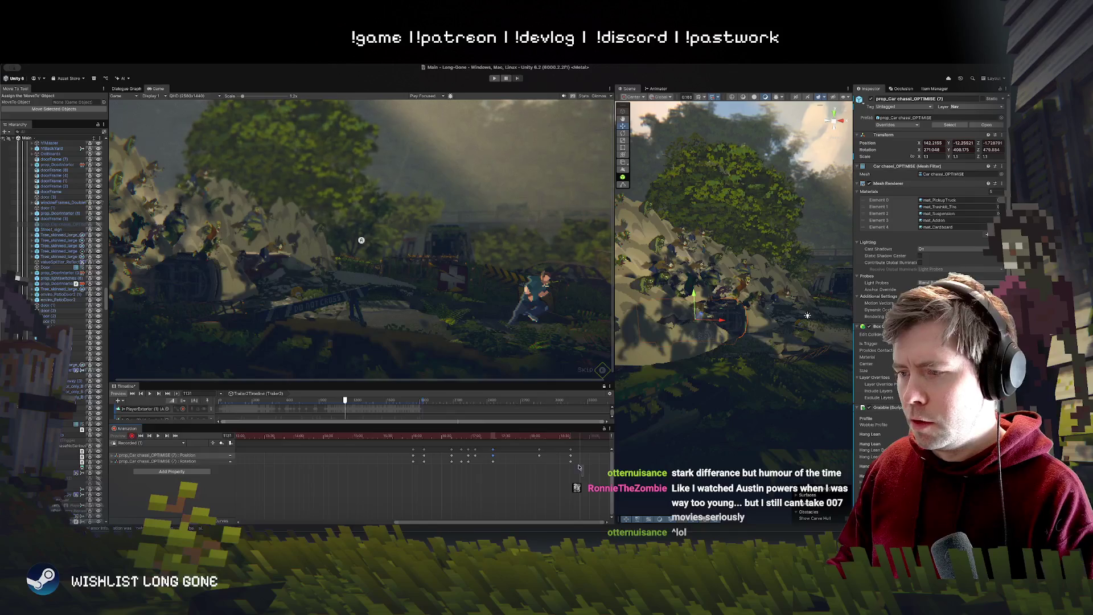
mouse_move(588, 437)
left_mouse_down()
mouse_move(525, 439)
mouse_move(602, 445)
mouse_move(593, 442)
left_mouse_up()
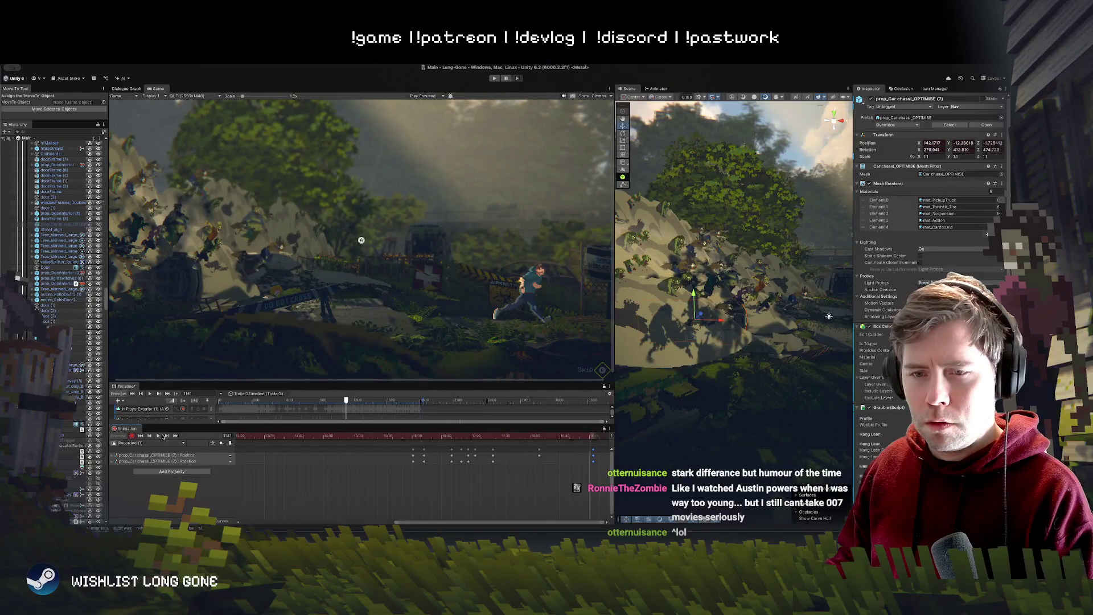
left_click(165, 437)
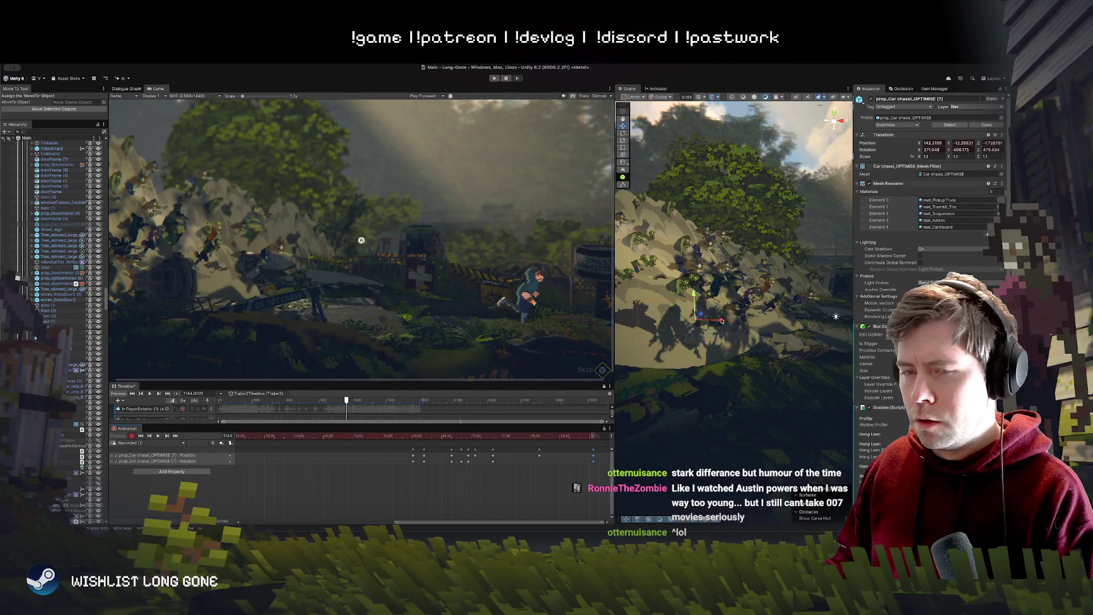
scroll(482, 455, "down", 3)
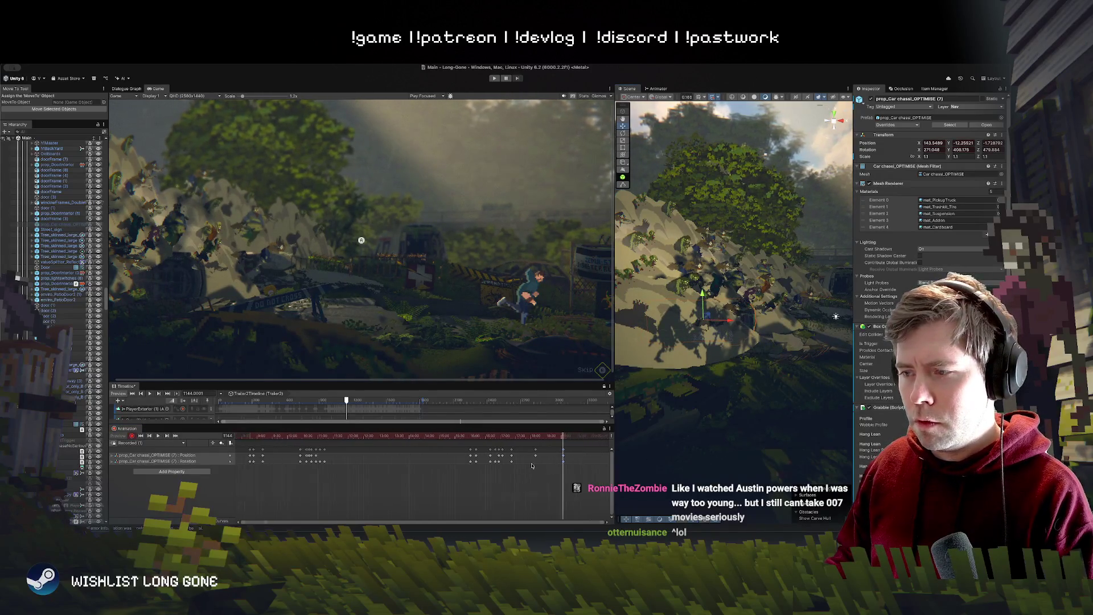
Step: At about frame 1193, key the car's Position X from 143.55 to 150.05 and preview it
left_click(481, 437)
left_click_drag(482, 436, 493, 437)
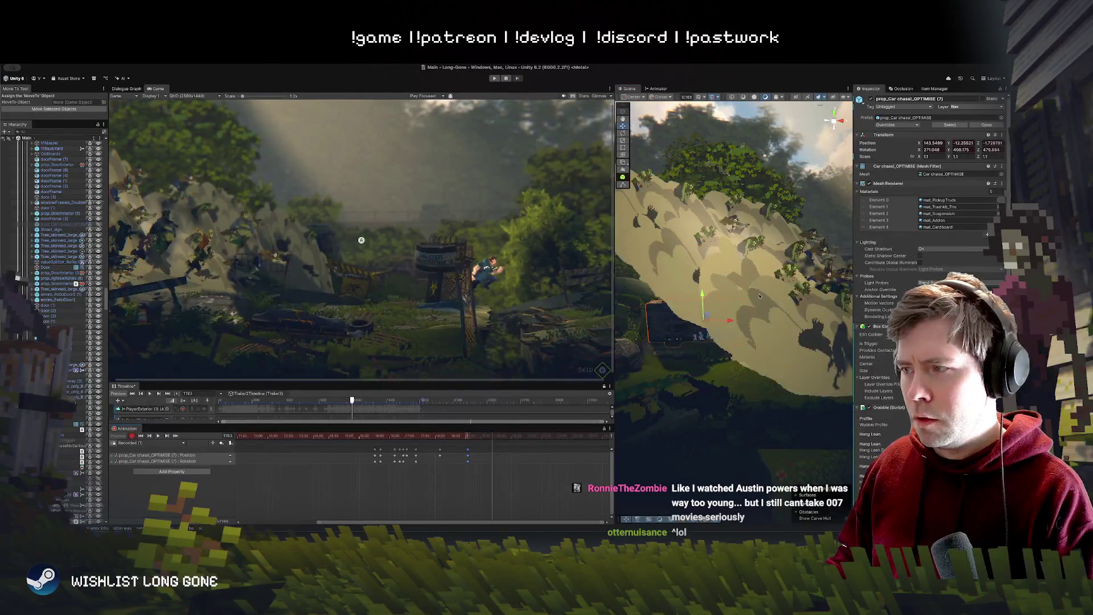
left_click_drag(726, 323, 764, 328)
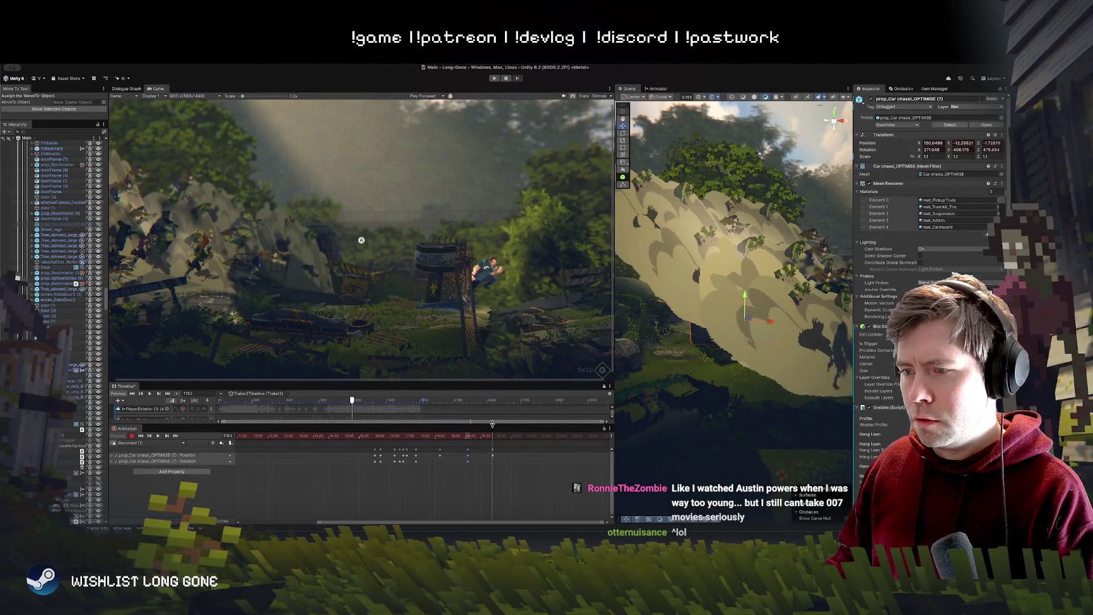
left_click_drag(492, 437, 375, 437)
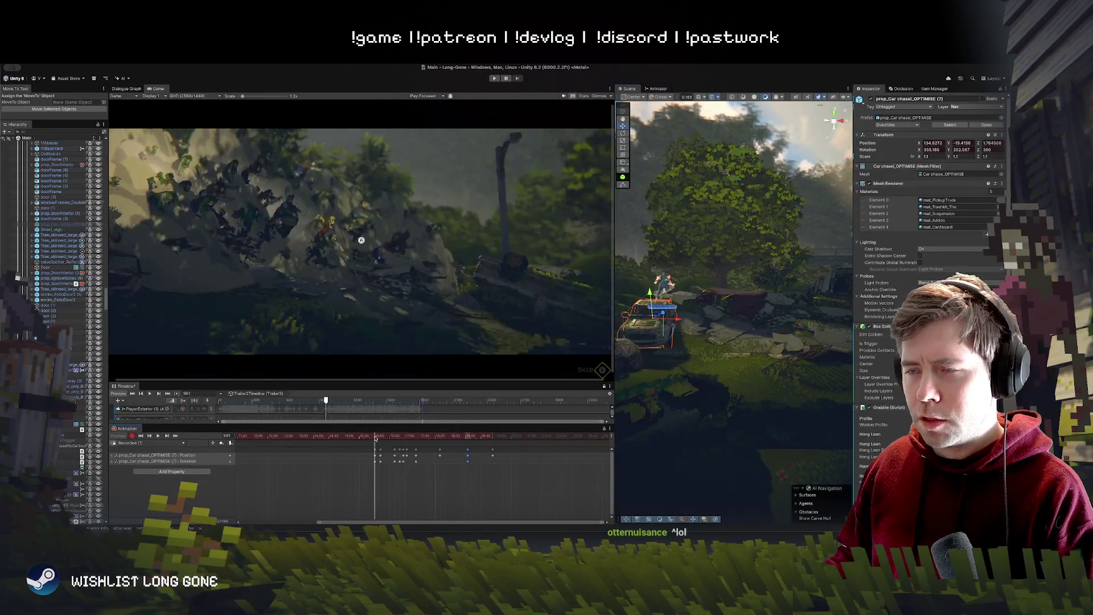
key("space")
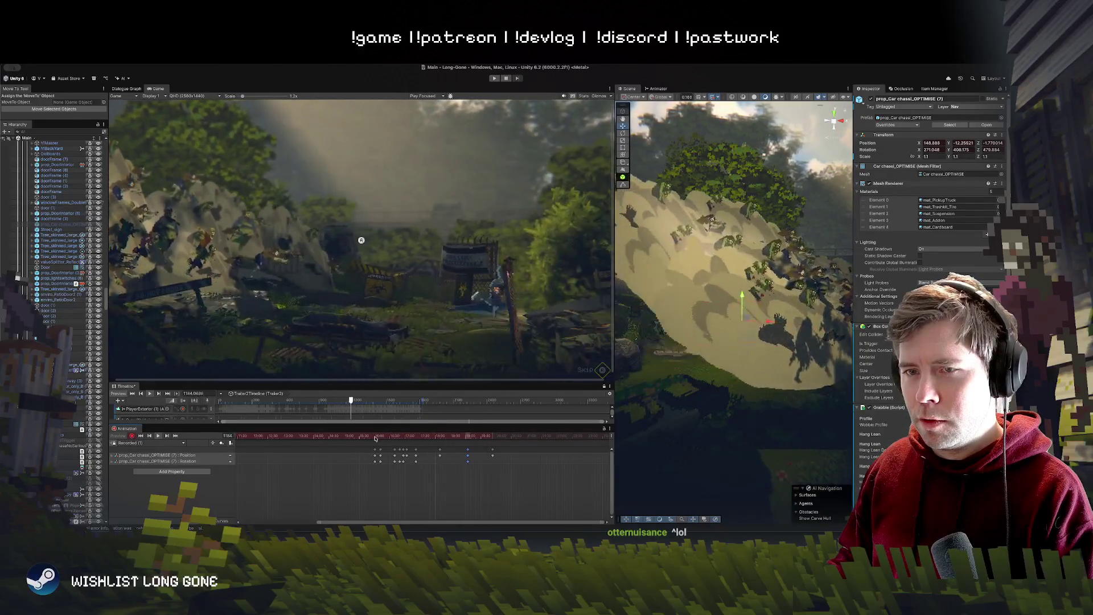
key("space")
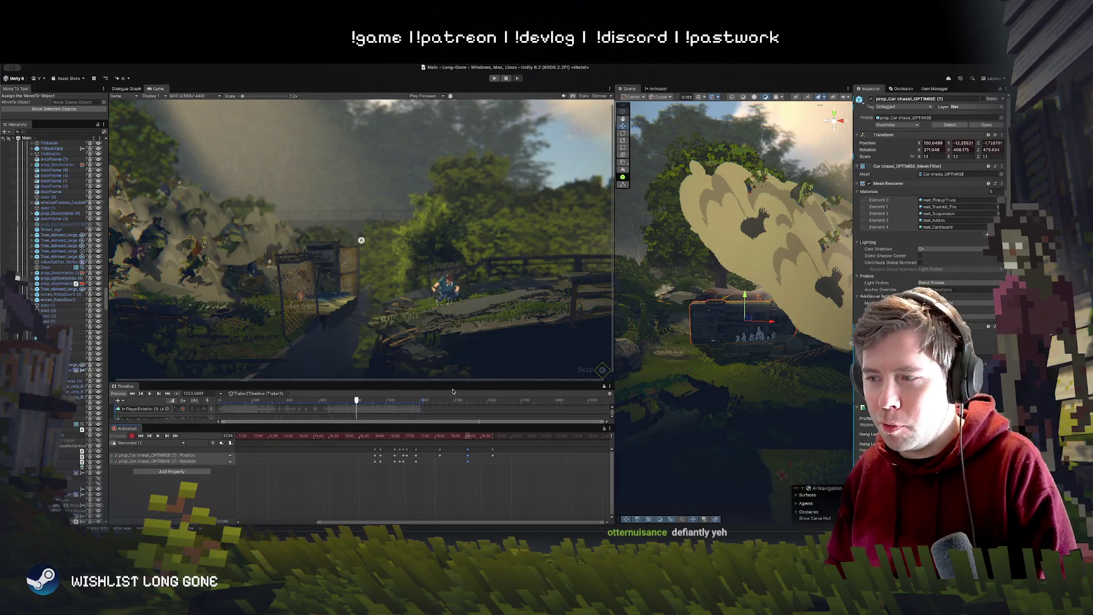
Step: Replay the jump shot from frame 1008, then scrub back to about frame 1005
left_click_drag(514, 437, 398, 439)
key("space")
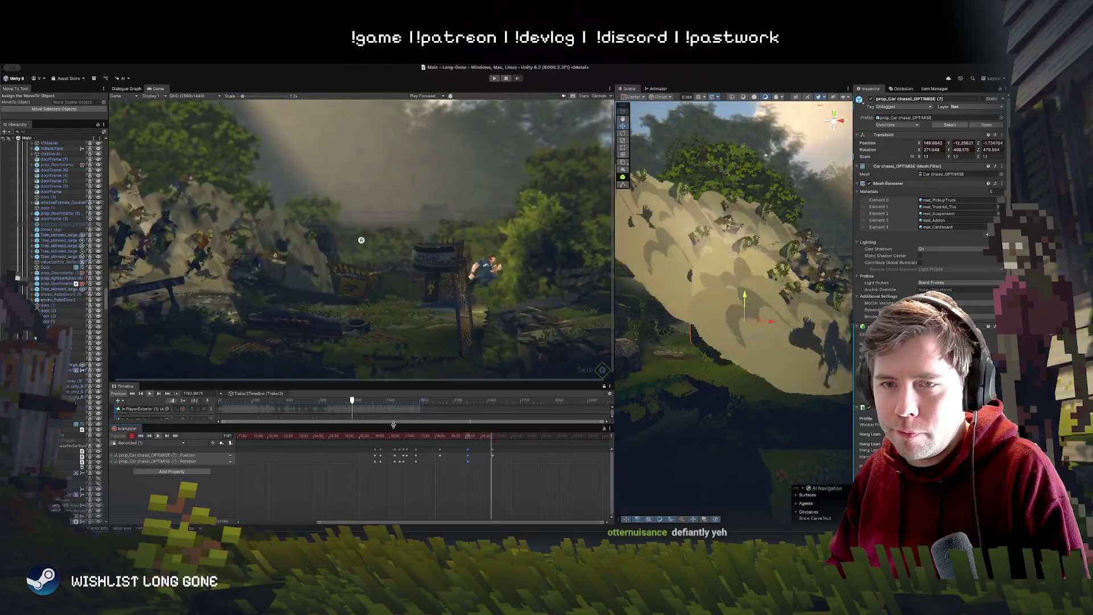
mouse_move(468, 435)
left_mouse_down()
mouse_move(437, 435)
mouse_move(504, 434)
mouse_move(357, 433)
left_mouse_up()
key("space")
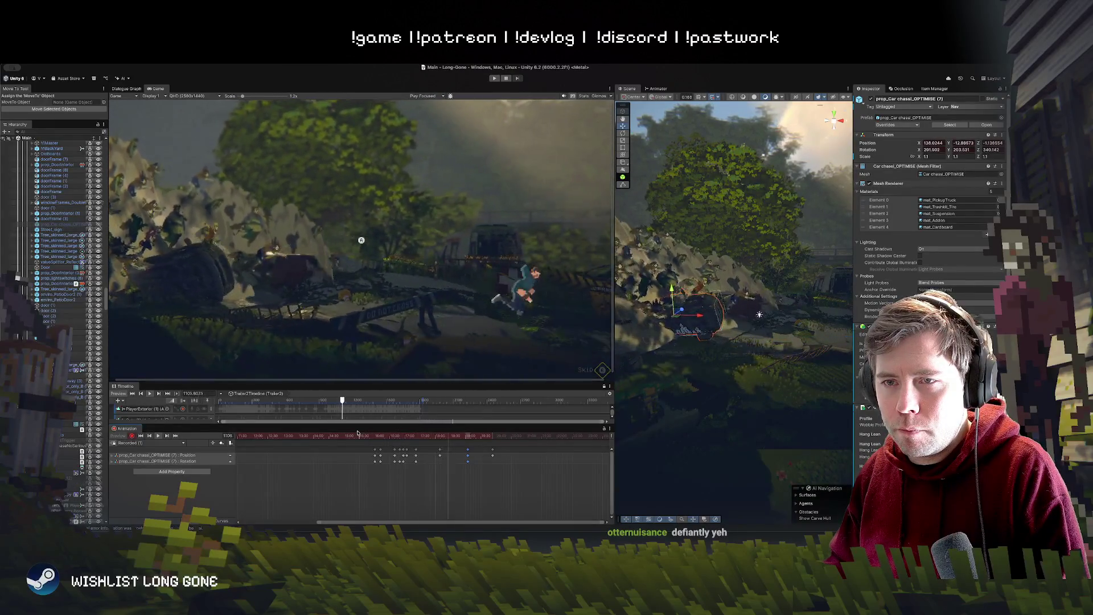
key("space")
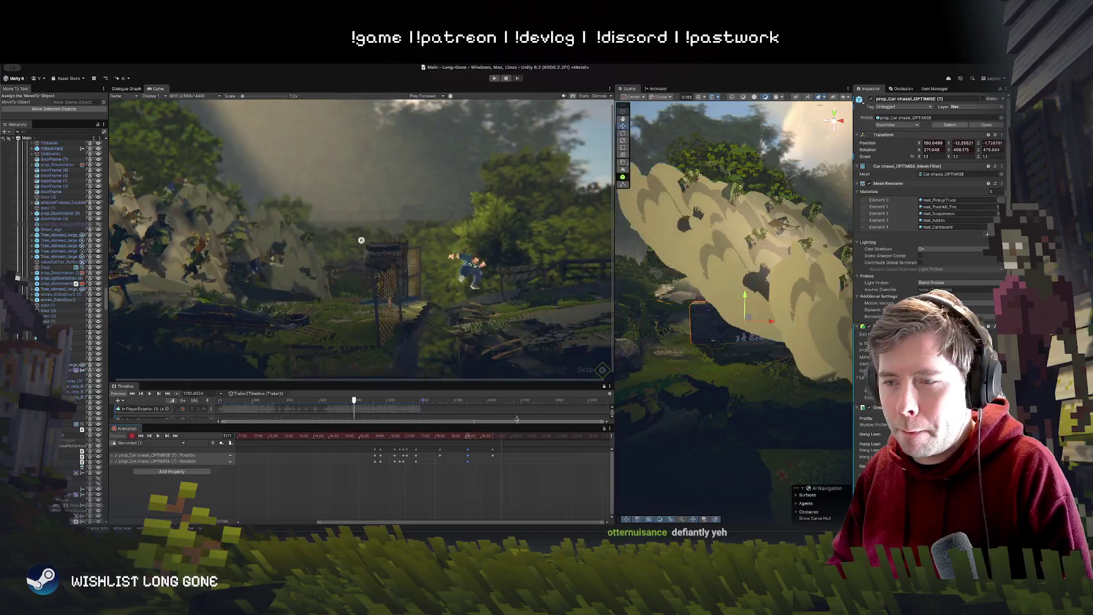
left_click(412, 437)
left_click_drag(412, 438, 398, 442)
scroll(389, 447, "up", 2)
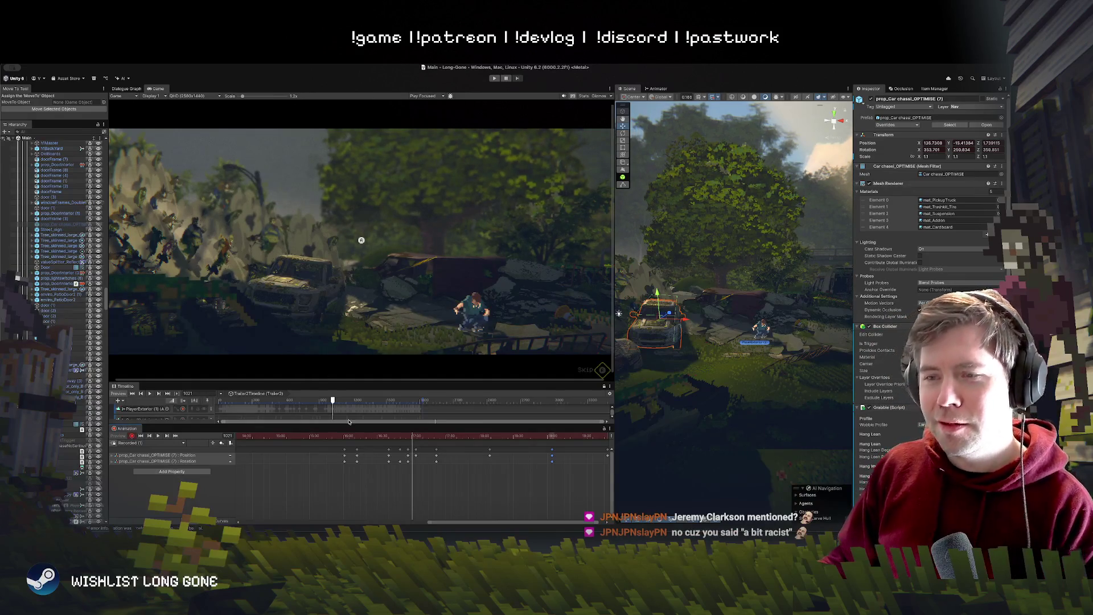
mouse_move(412, 437)
left_mouse_down()
mouse_move(391, 436)
mouse_move(466, 437)
mouse_move(387, 437)
left_mouse_up()
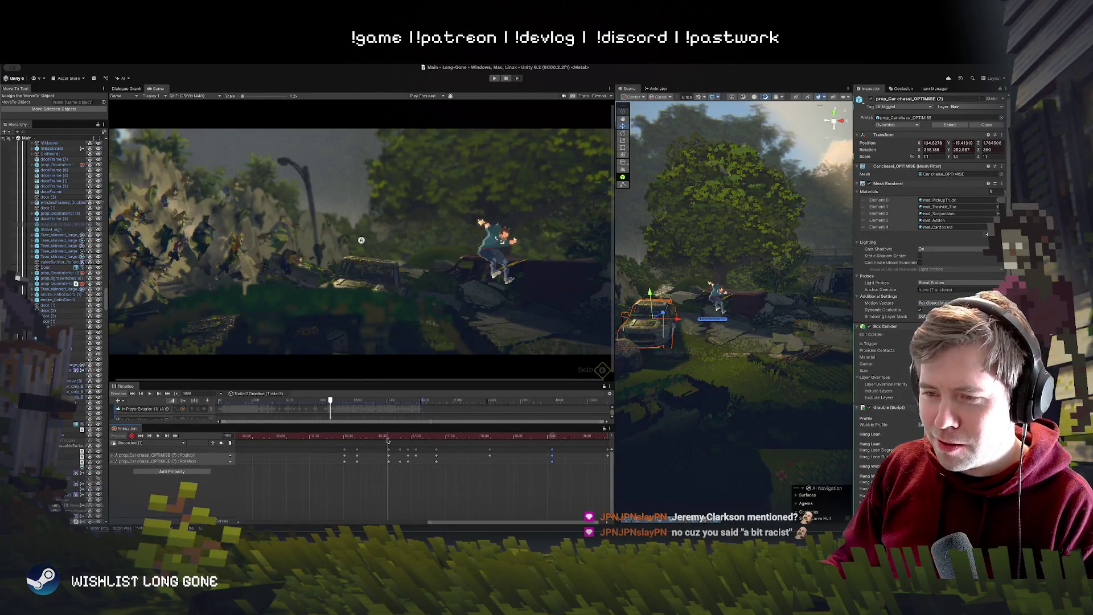
Step: Replay the car motion from frames 1007 and 978, ending near frame 1005
key("space")
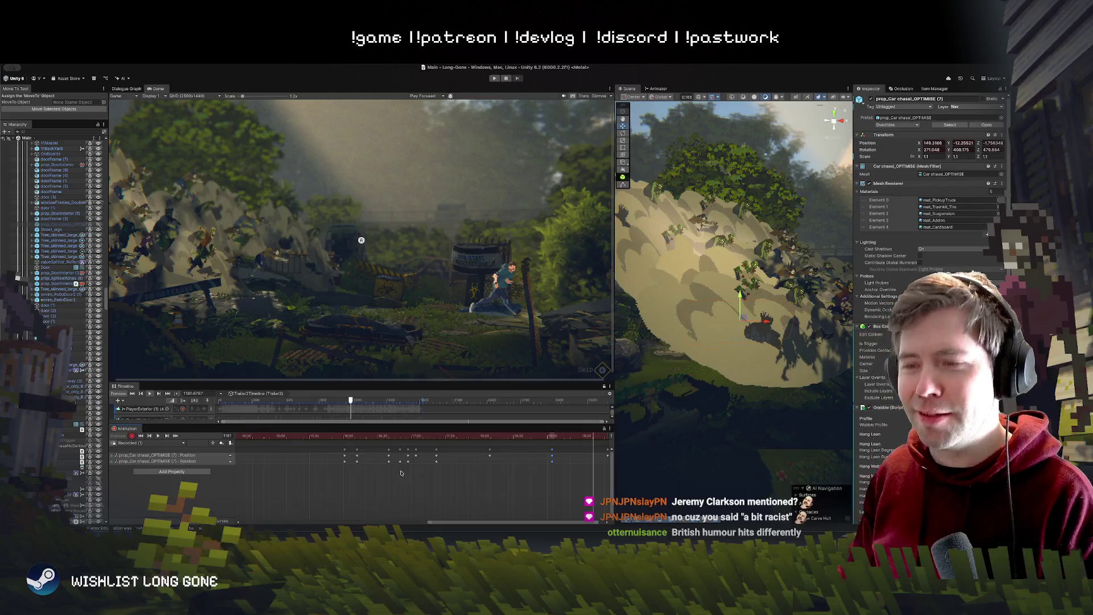
left_click(343, 439)
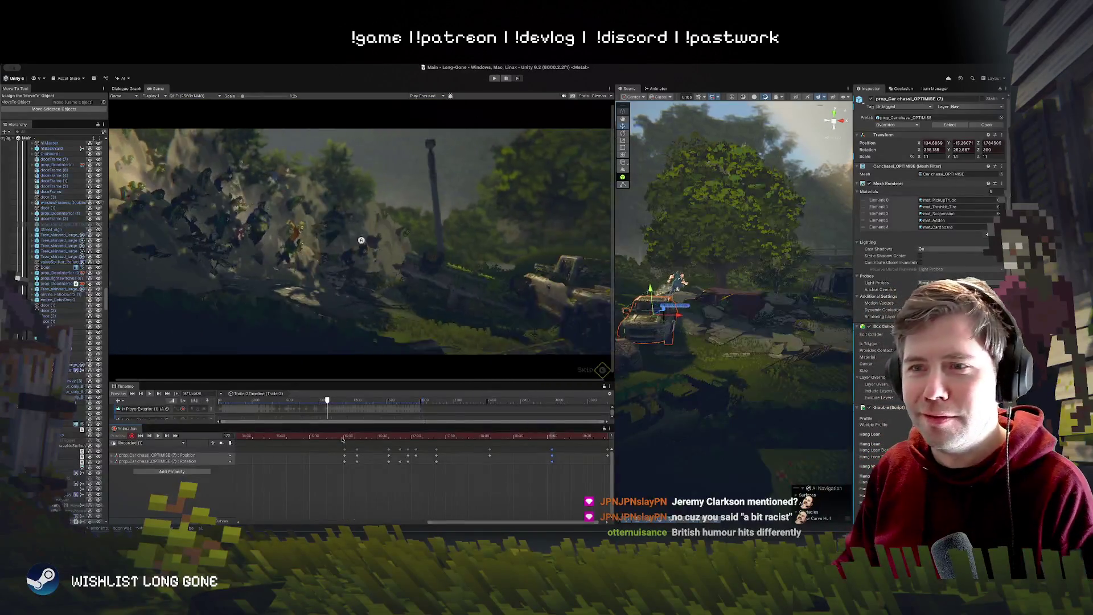
key("space")
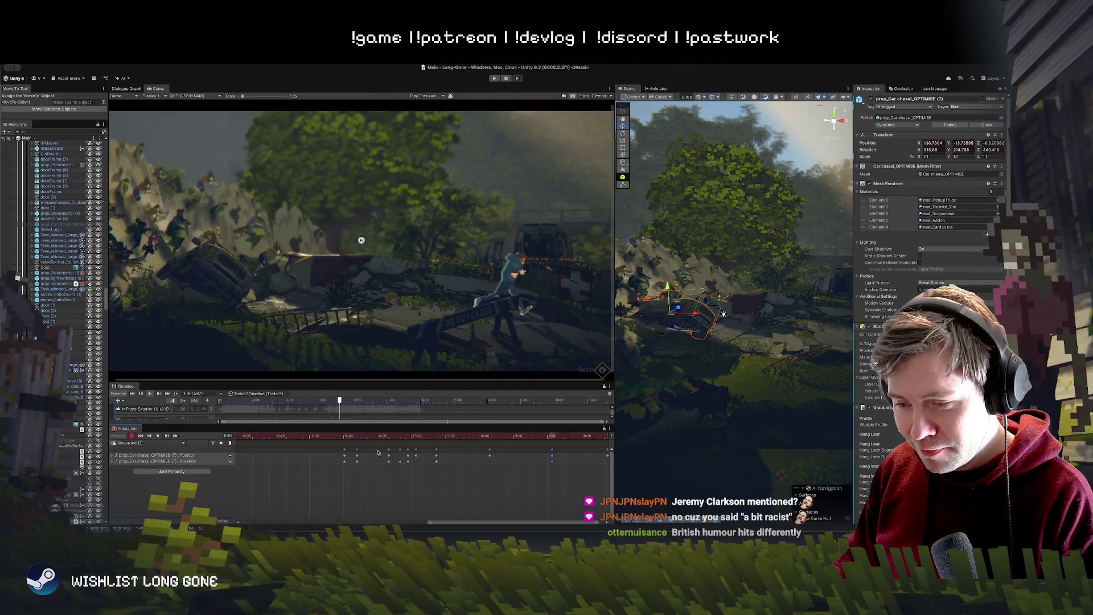
left_click(337, 437)
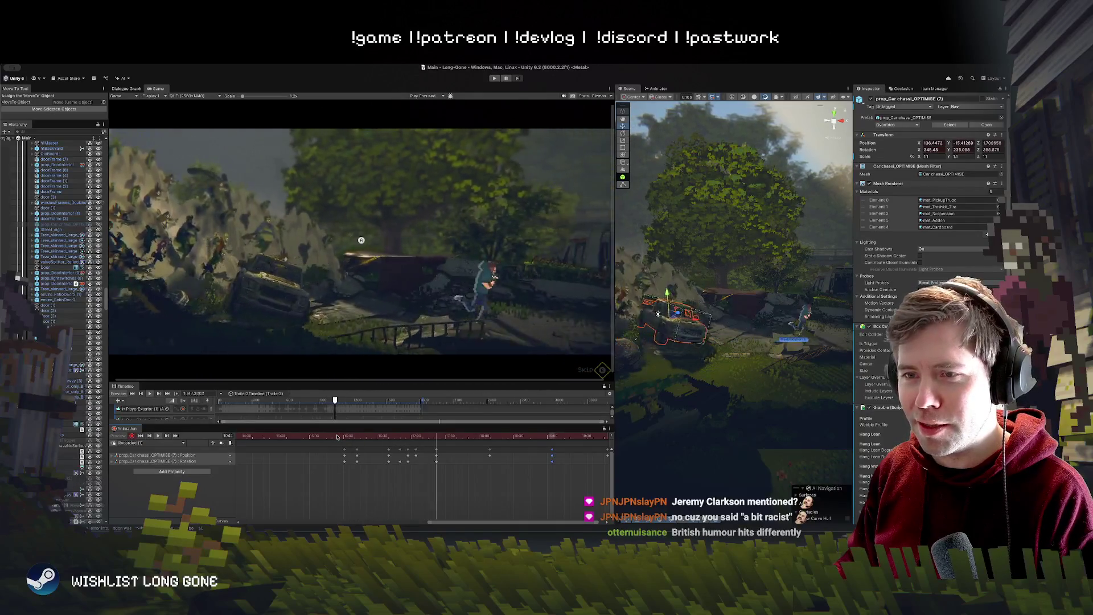
mouse_move(371, 436)
left_mouse_down()
mouse_move(421, 437)
mouse_move(446, 483)
mouse_move(404, 436)
mouse_move(427, 436)
mouse_move(438, 456)
mouse_move(387, 437)
mouse_move(499, 438)
mouse_move(463, 439)
mouse_move(486, 442)
left_mouse_up()
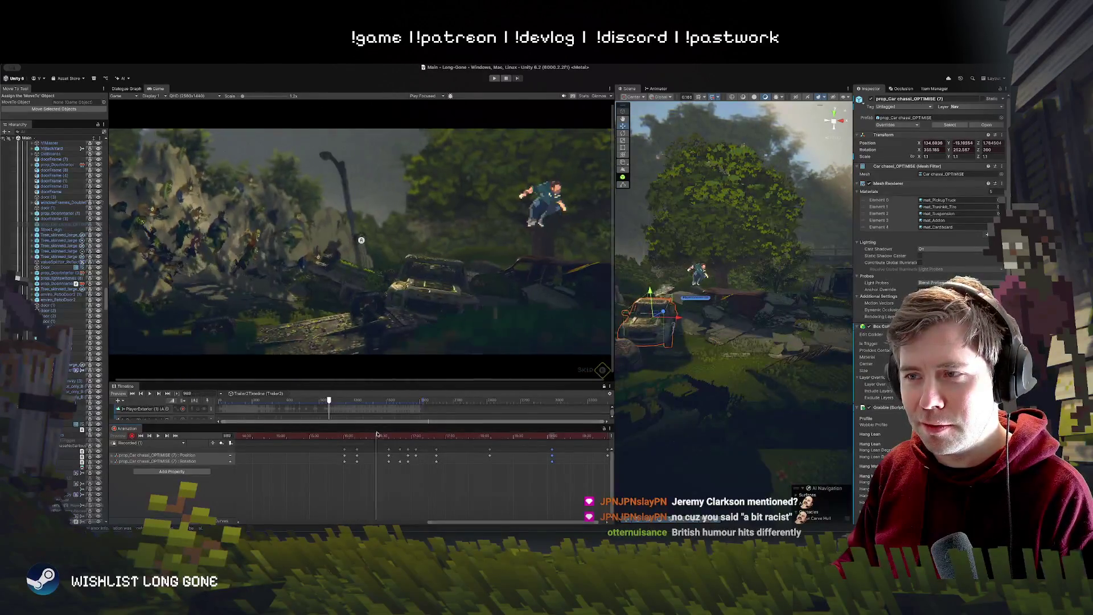
Step: Shift the group of car keyframes slightly later and tilt the chassis with the Rotate tool
left_click(406, 437)
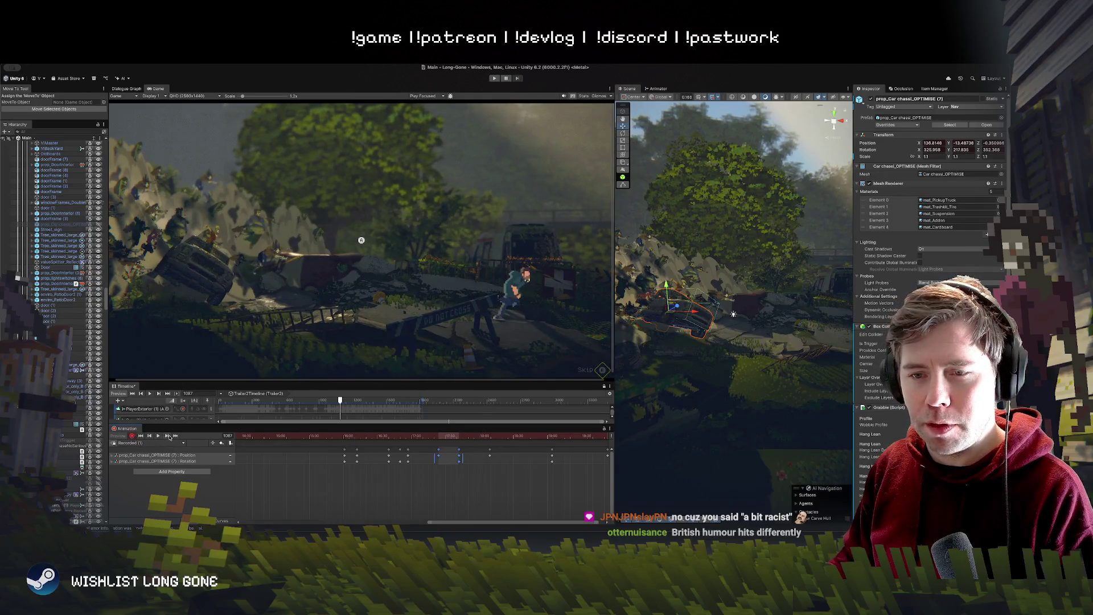
key("e")
left_click_drag(675, 305, 654, 293)
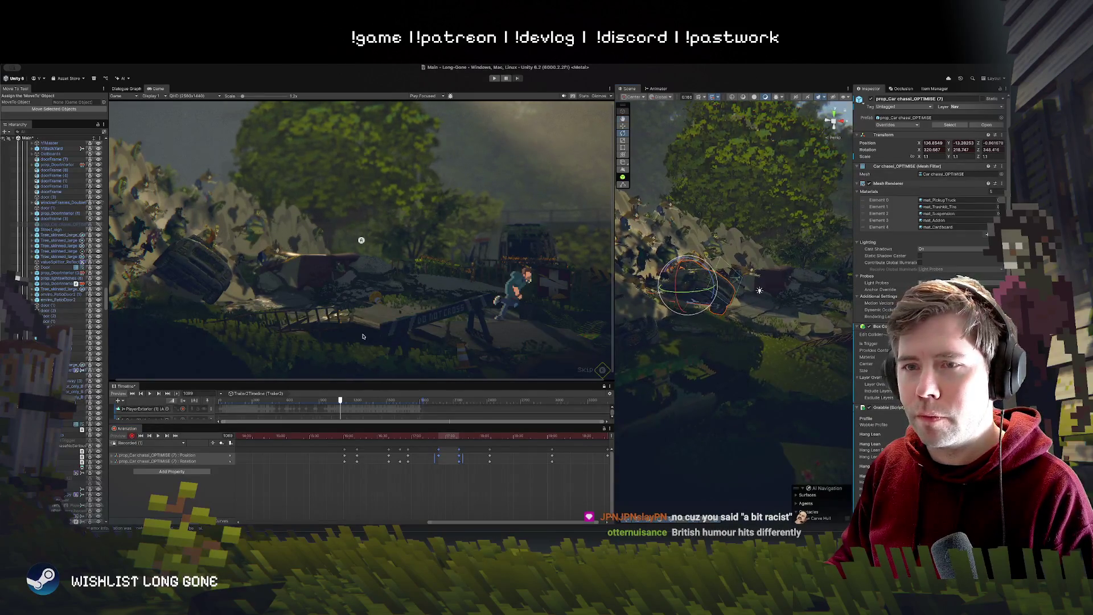
Step: Zoom the Game view to 2.2x on the car and orbit the Scene view to inspect the tilt
scroll(194, 294, "up", 5)
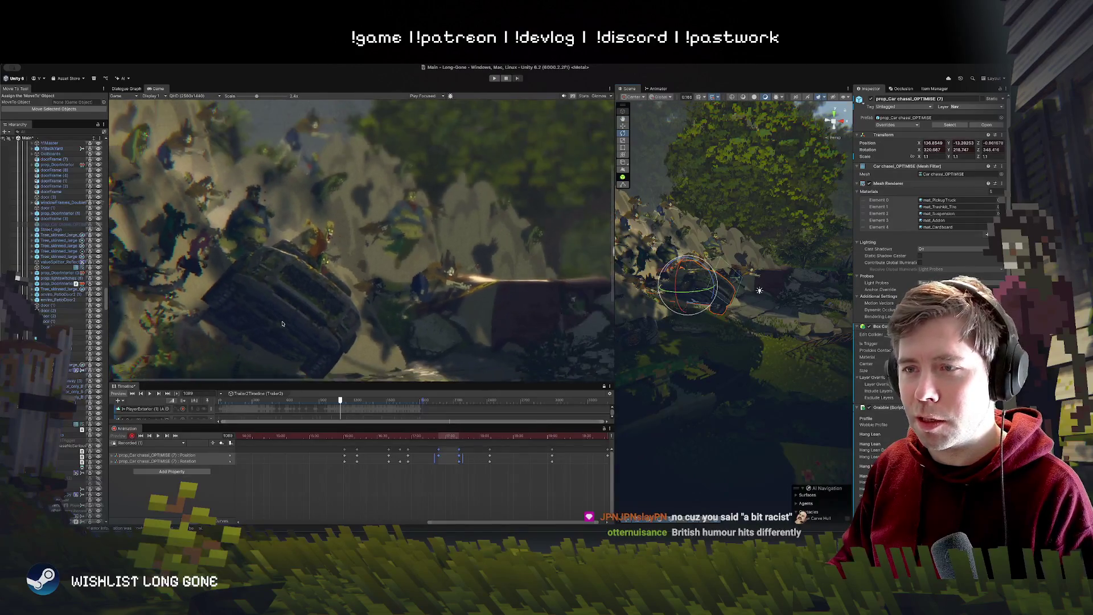
left_click_drag(289, 256, 286, 282)
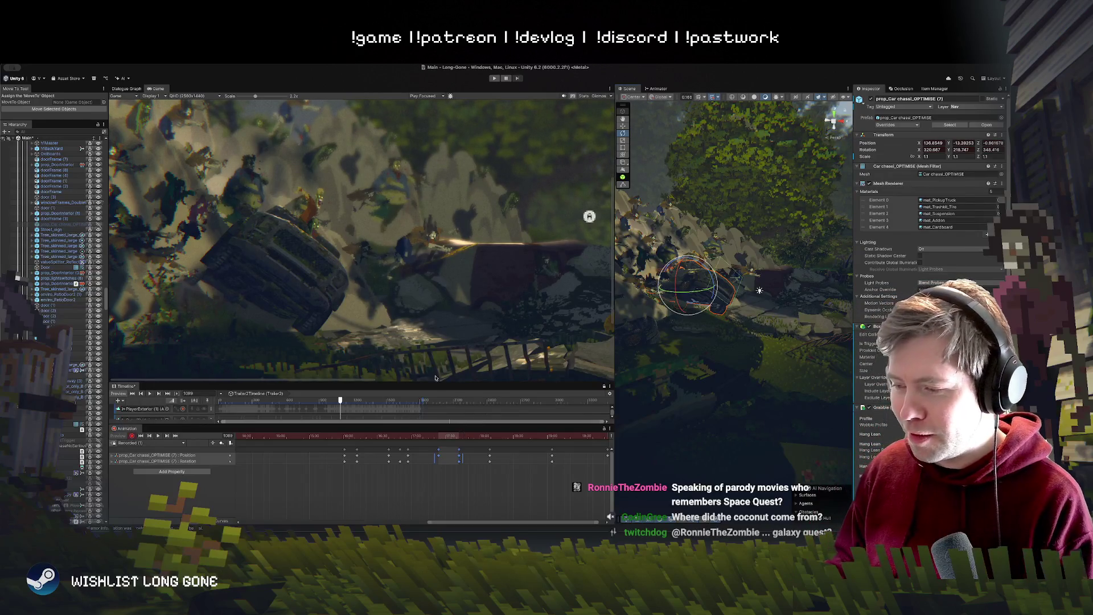
mouse_move(695, 287)
left_mouse_down()
mouse_move(682, 281)
mouse_move(632, 371)
mouse_move(661, 341)
left_mouse_up()
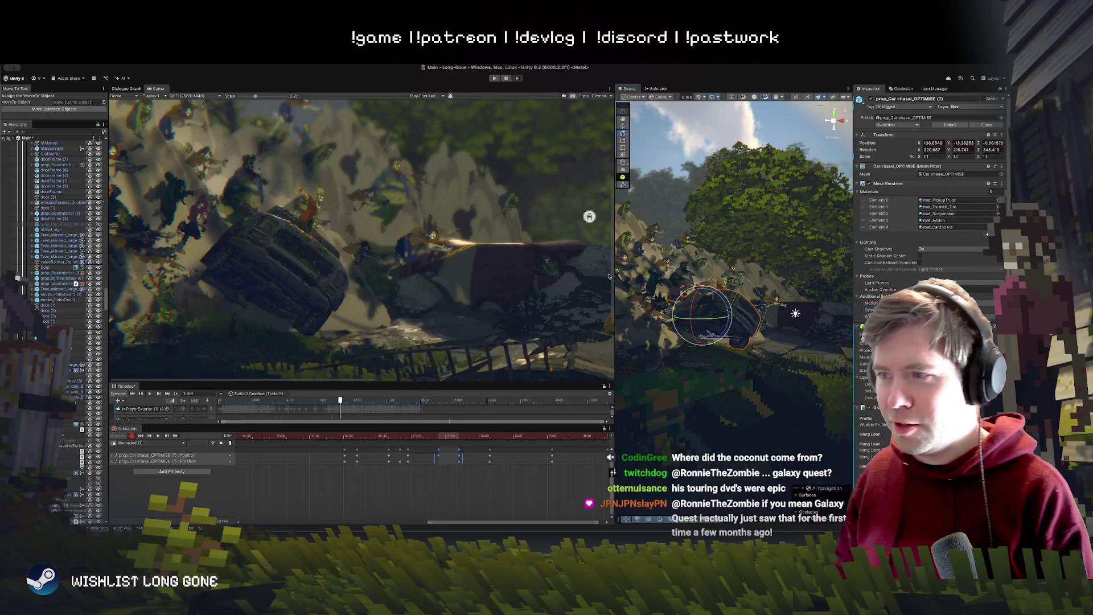
Step: Orbit the Scene view around the car, then scrub from frame 1081 back to about 1024
left_click_drag(706, 319, 694, 312)
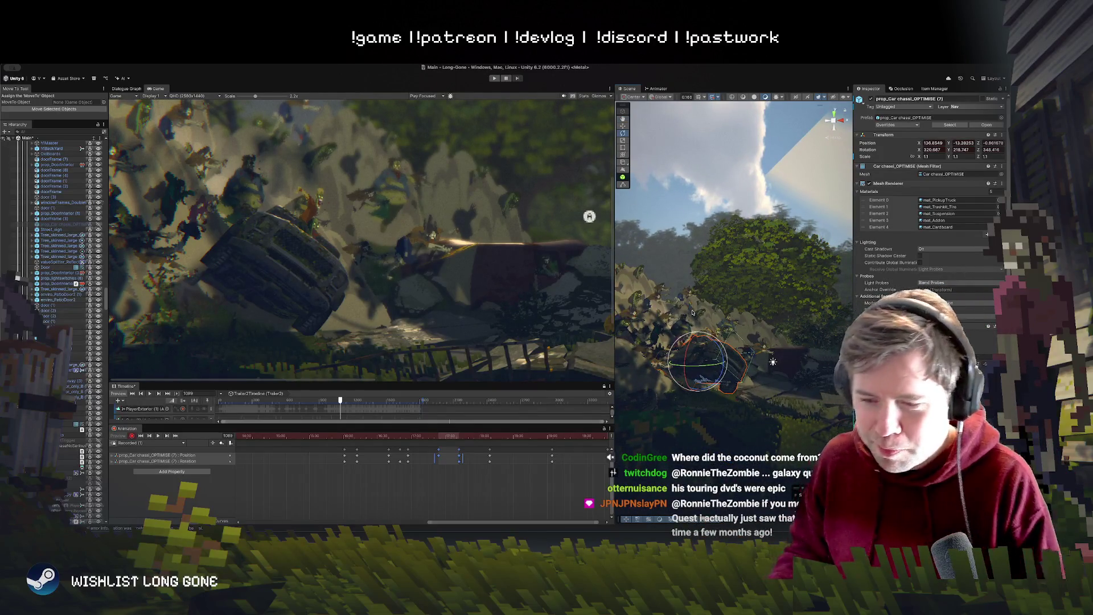
left_click_drag(693, 312, 720, 332)
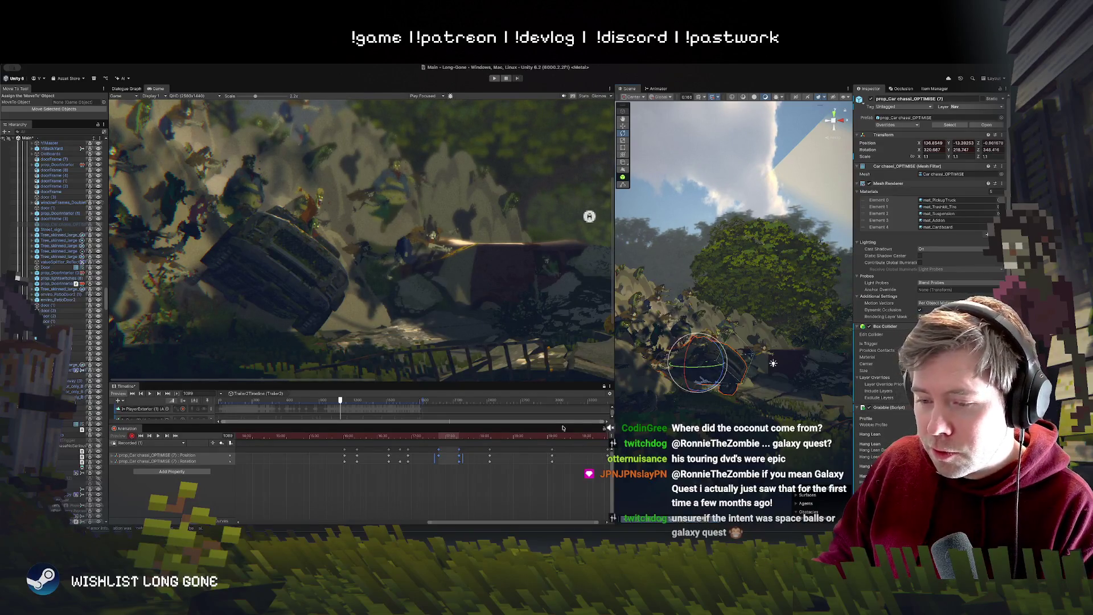
mouse_move(671, 348)
left_mouse_down()
mouse_move(673, 339)
mouse_move(679, 370)
left_mouse_up()
left_click(480, 436)
mouse_move(481, 436)
left_mouse_down()
mouse_move(423, 438)
mouse_move(487, 435)
mouse_move(455, 436)
left_mouse_up()
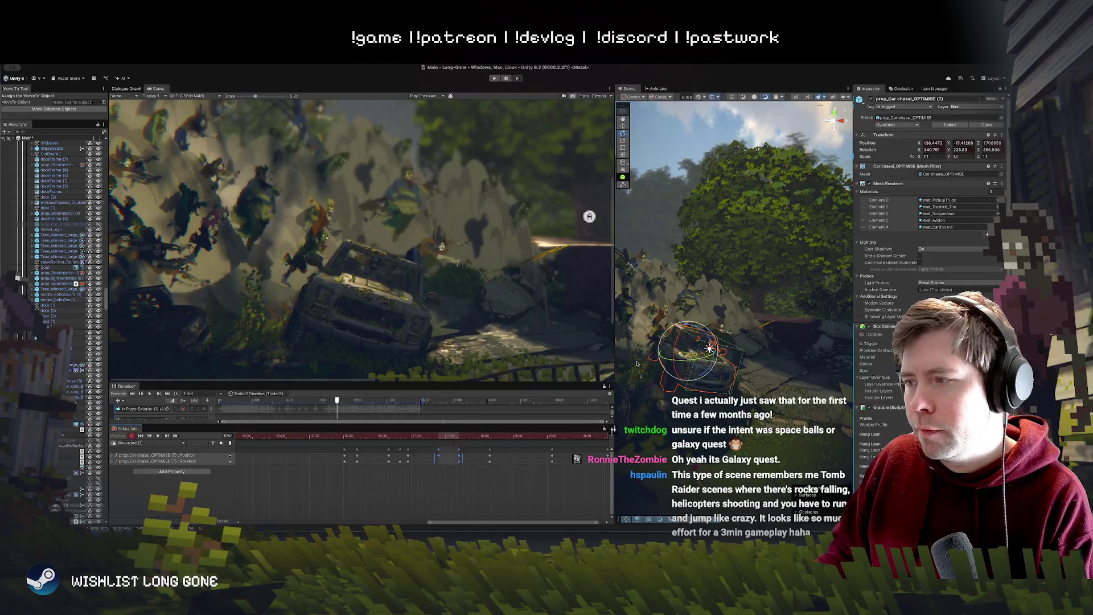
Step: Slide the car along X to about 137.3 and tilt it into a steeper rotation
scroll(693, 365, "up", 5)
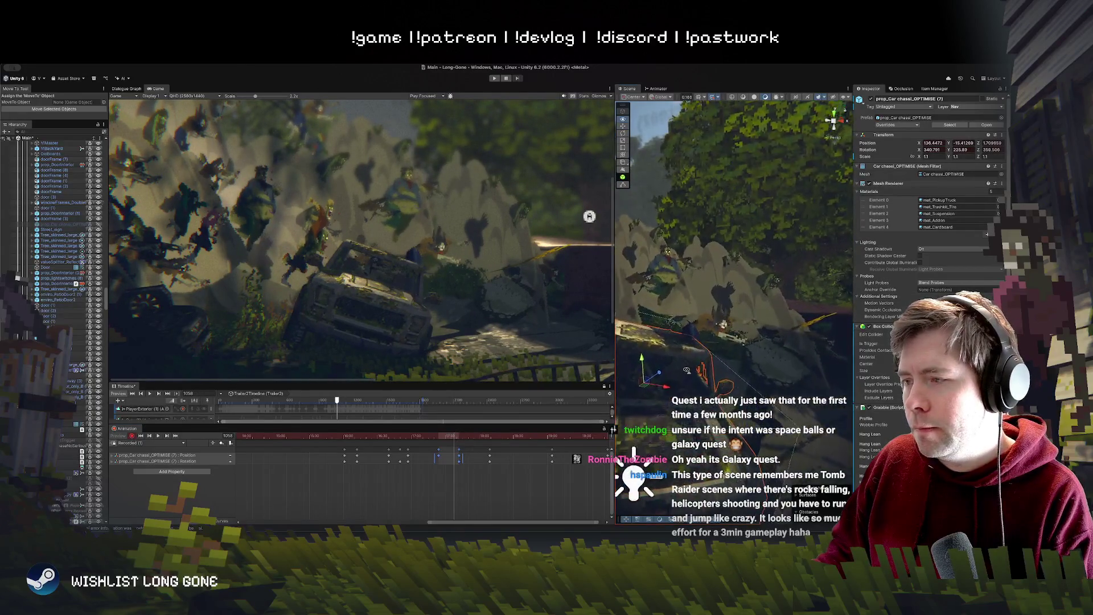
left_click_drag(689, 369, 690, 370)
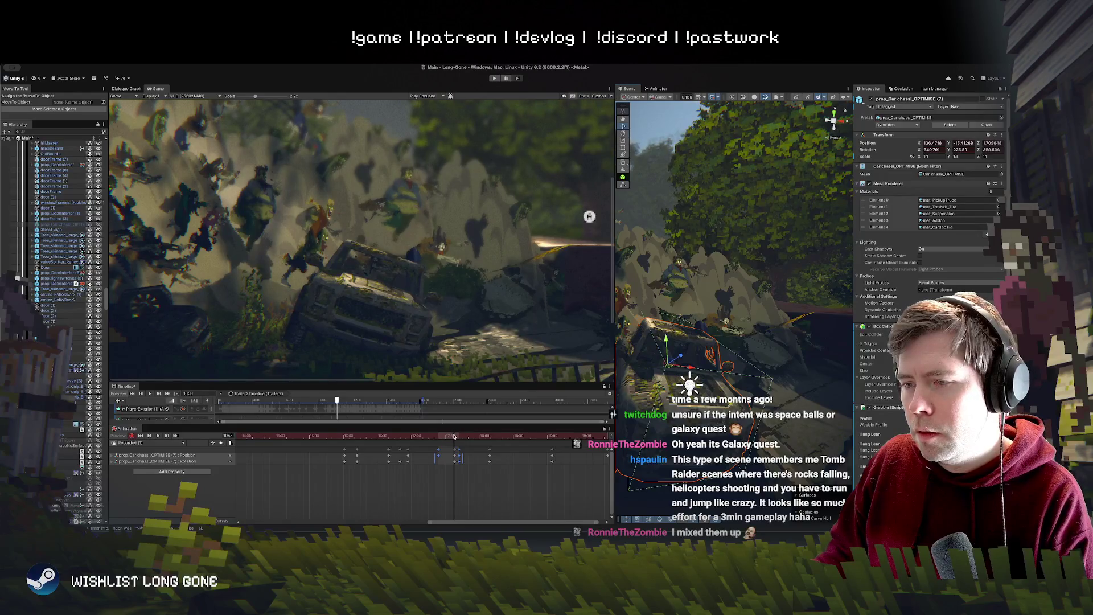
key("period")
key("period")
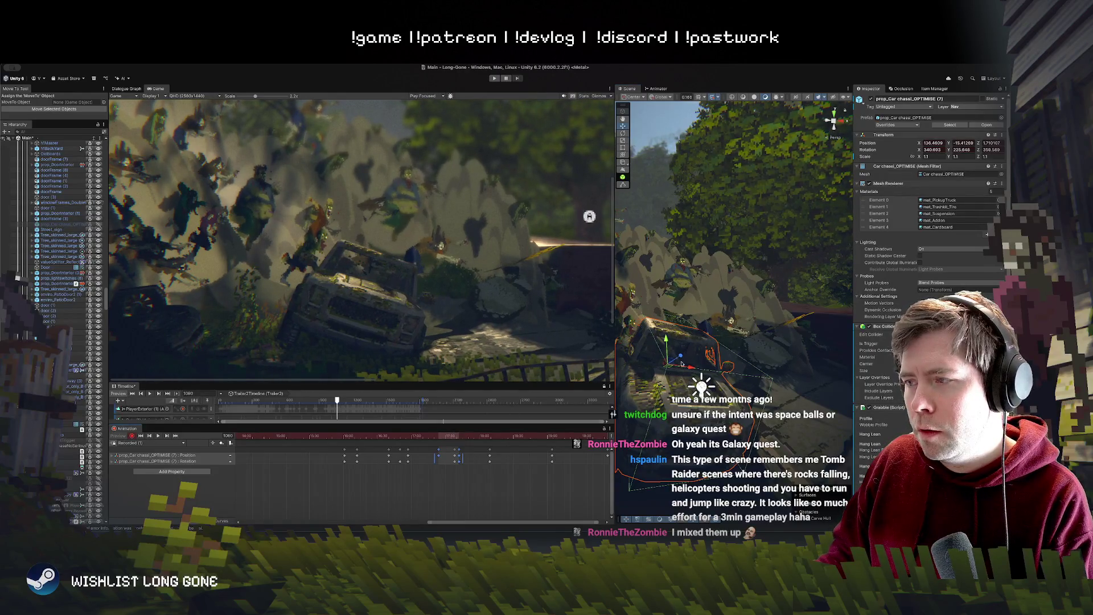
left_click_drag(682, 362, 688, 380)
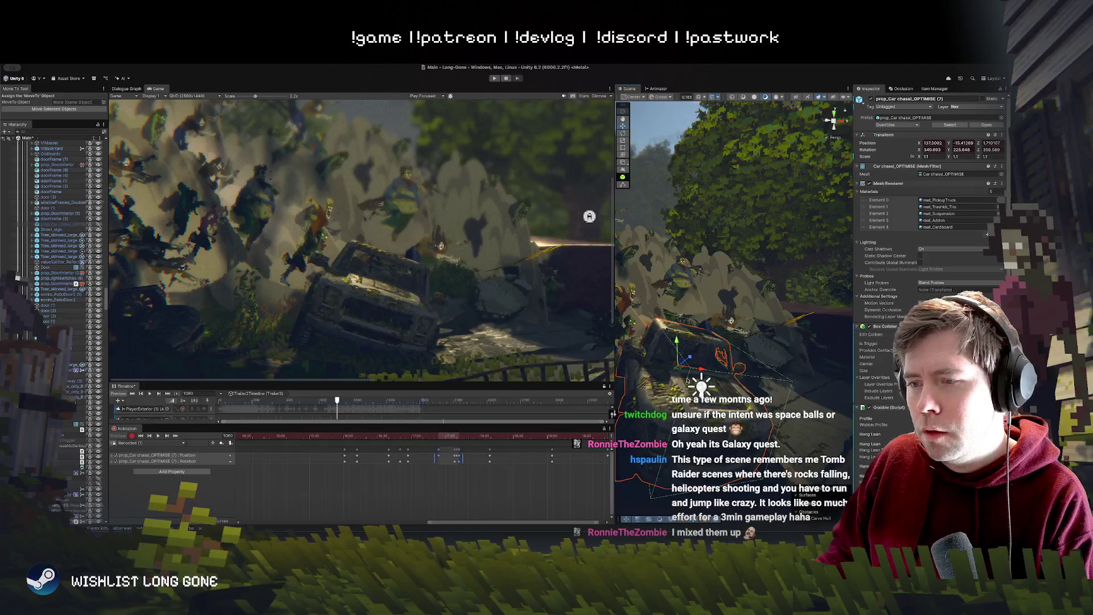
key("e")
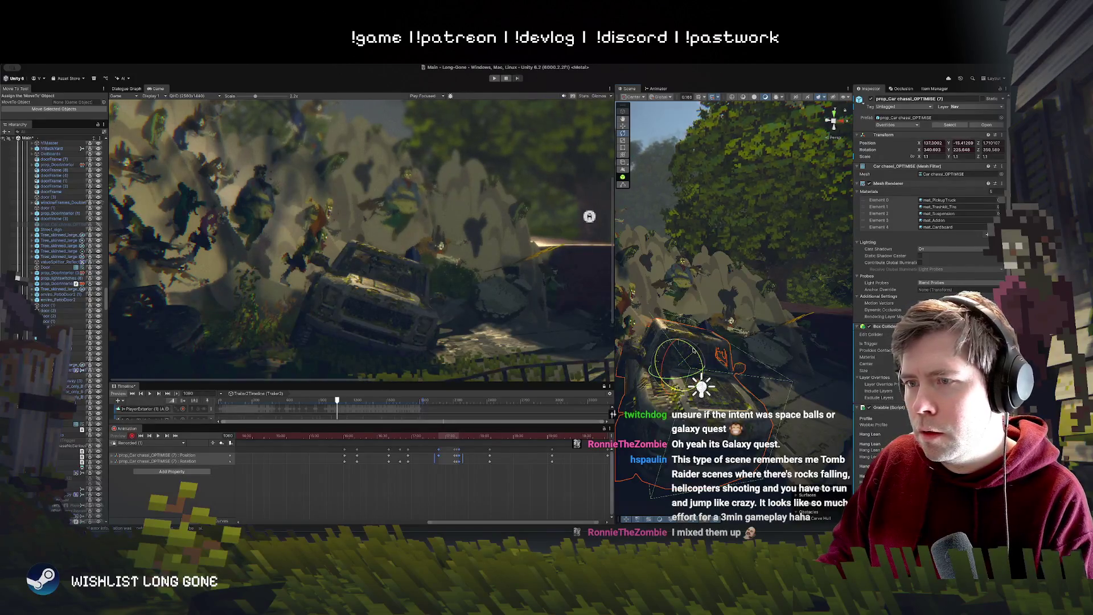
mouse_move(695, 352)
left_mouse_down()
mouse_move(691, 342)
mouse_move(700, 362)
left_mouse_up()
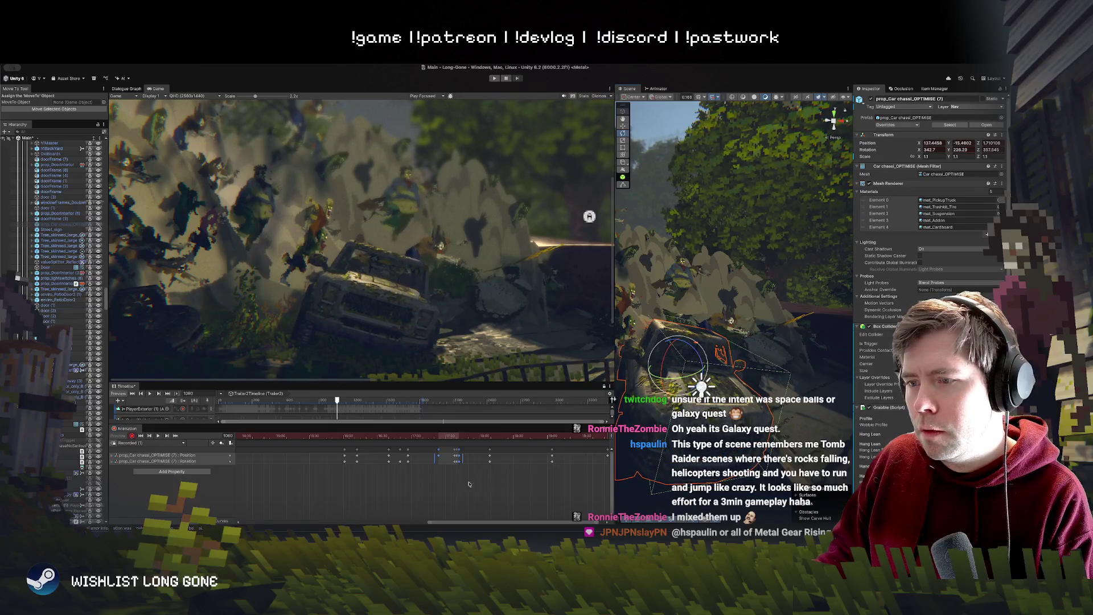
Step: Select the cluster of car keys near frame 1058 and shift them earlier
mouse_move(459, 439)
left_mouse_down()
mouse_move(445, 438)
mouse_move(462, 438)
left_mouse_up()
scroll(451, 469, "up", 5)
mouse_move(454, 476)
left_mouse_down()
mouse_move(464, 450)
mouse_move(453, 439)
mouse_move(509, 436)
mouse_move(366, 437)
left_mouse_up()
left_click(455, 437)
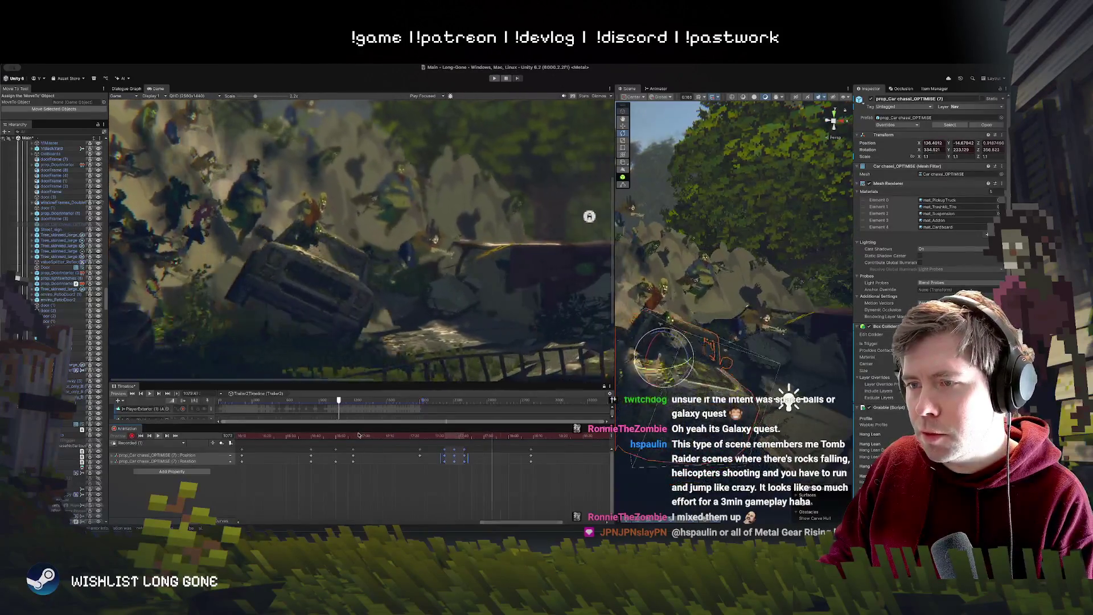
left_click_drag(442, 457, 424, 456)
Step: Replay from frame 1013, shift the selected keyframes later, and replay from about 1036
left_click(342, 438)
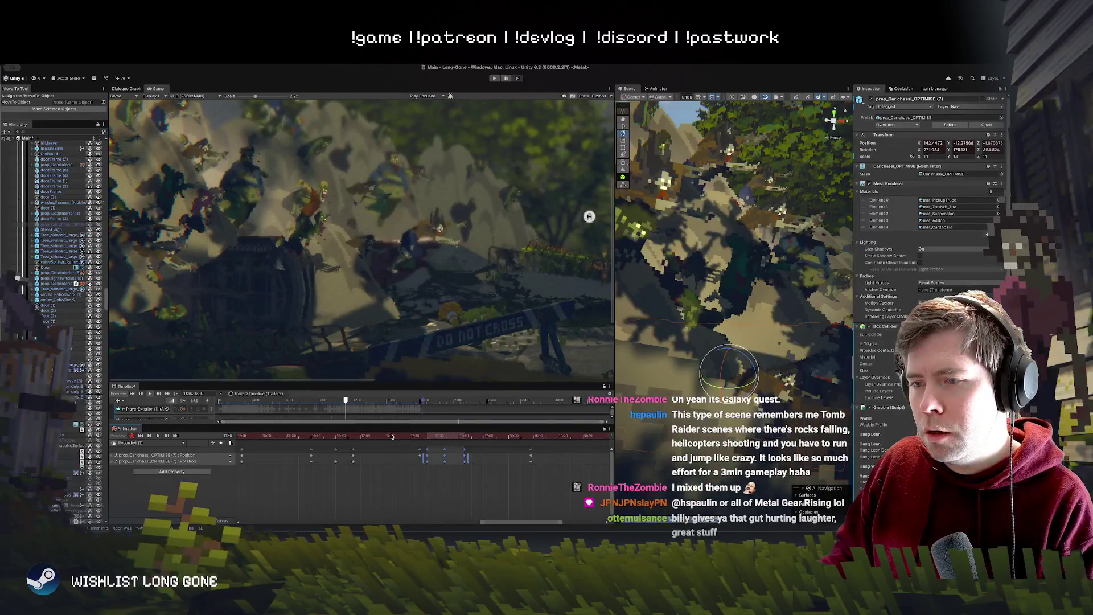
left_click(342, 436)
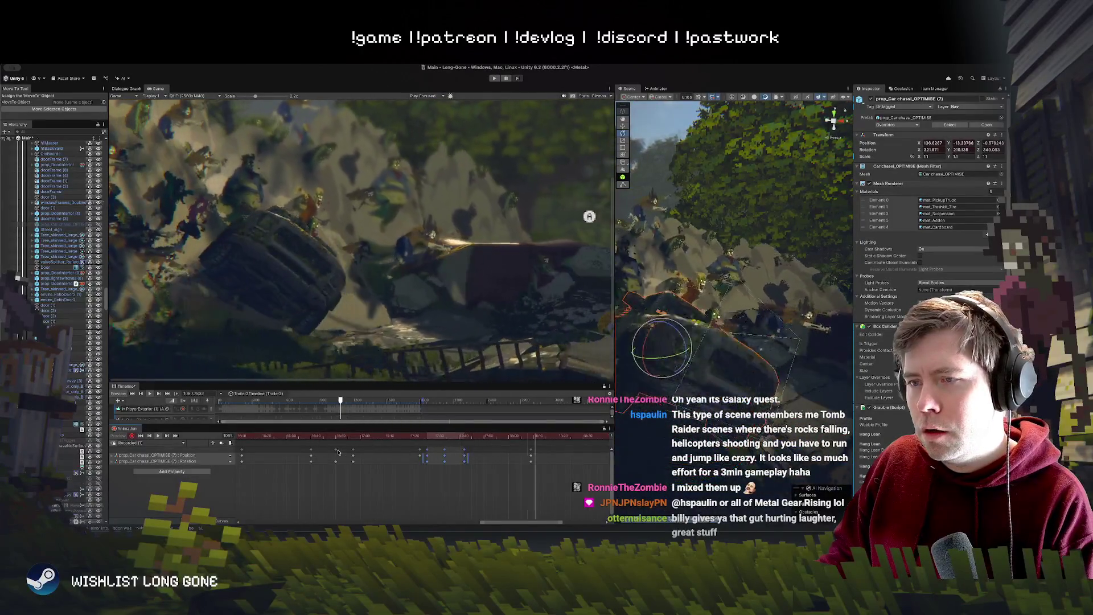
left_click_drag(422, 459, 434, 459)
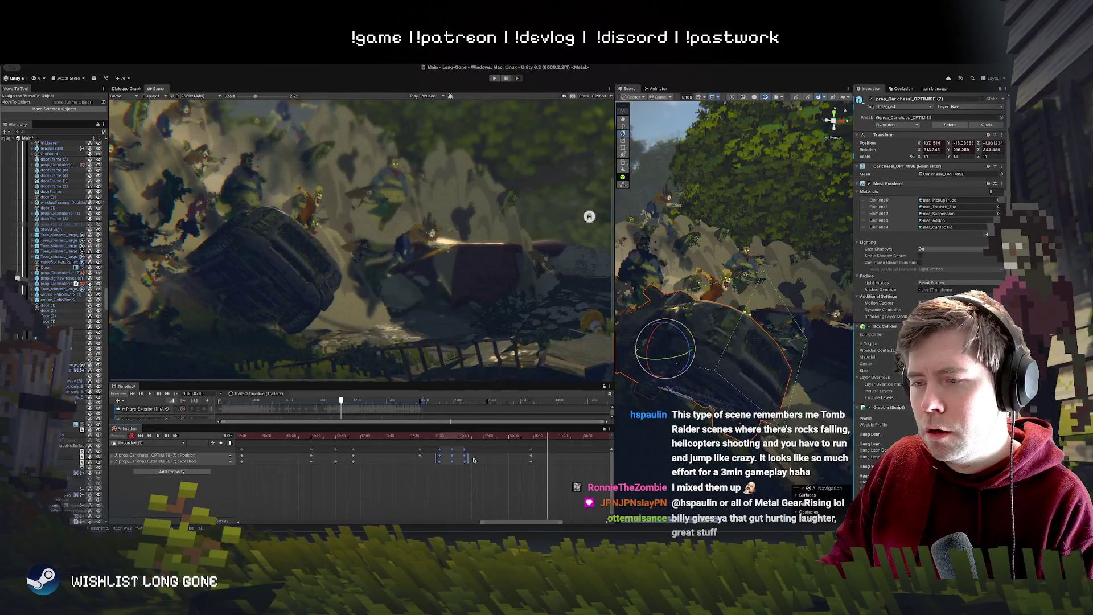
left_click(406, 436)
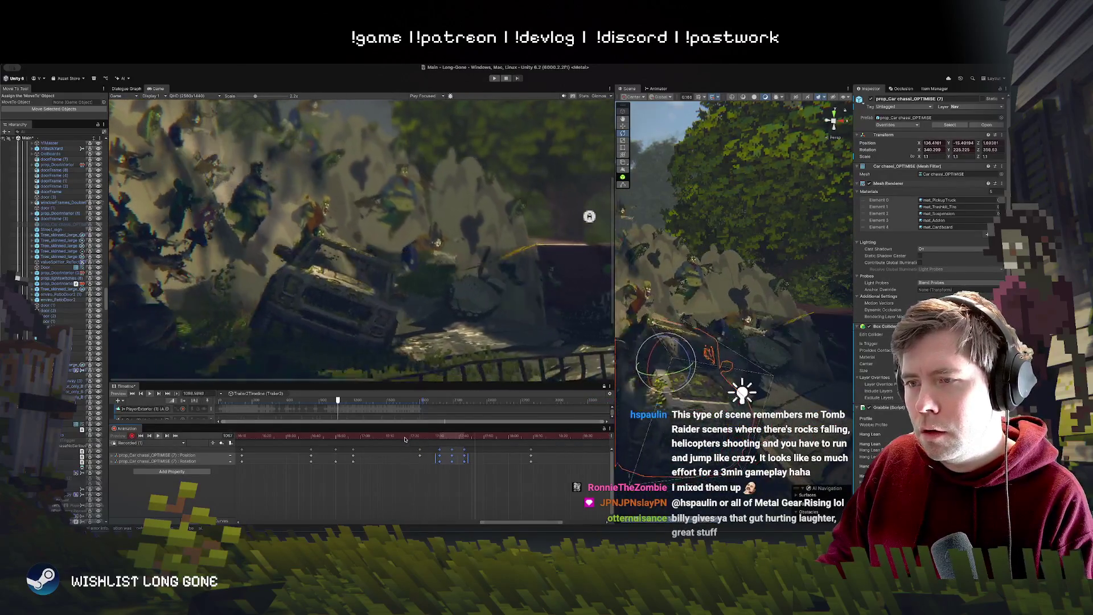
Step: Shift the later car keyframes earlier, then preview the cutscene from frame 1034
left_click(528, 455)
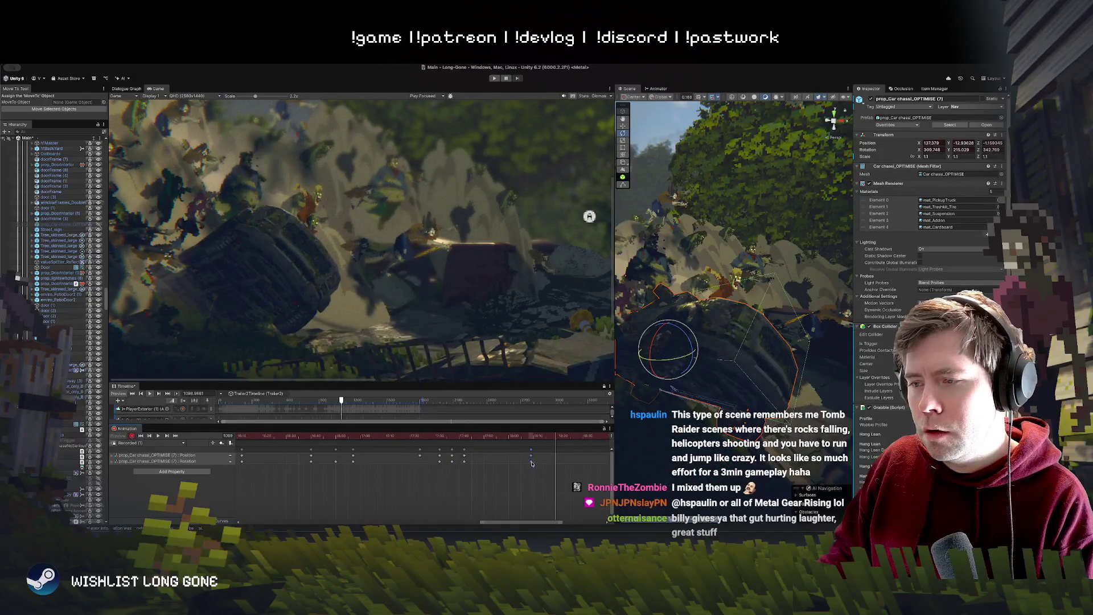
left_click_drag(531, 462, 504, 462)
left_click(432, 437)
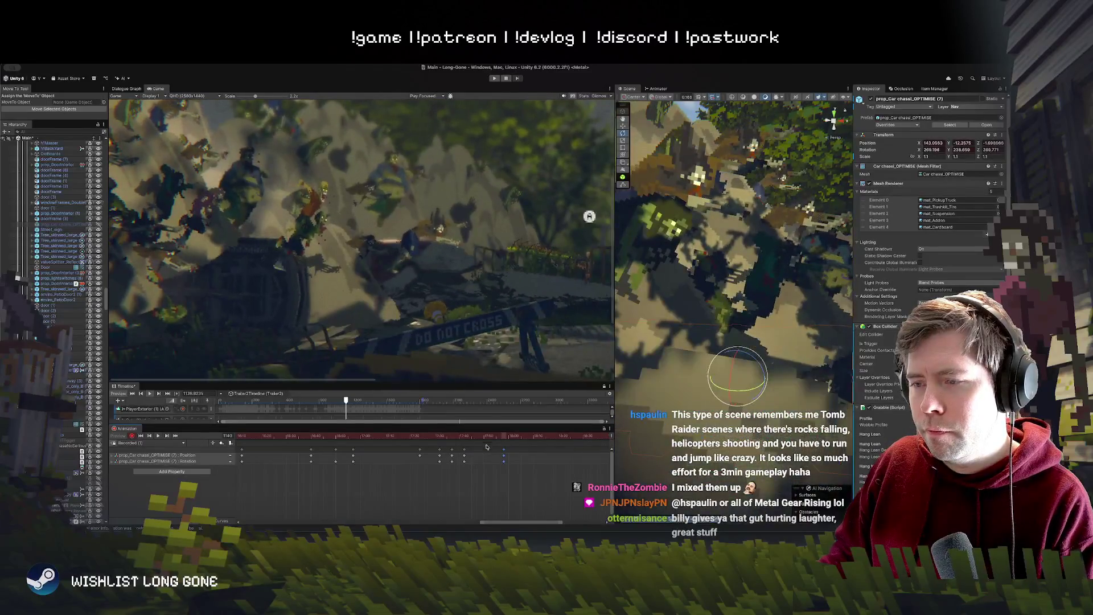
left_click(404, 439)
left_click_drag(405, 439, 396, 434)
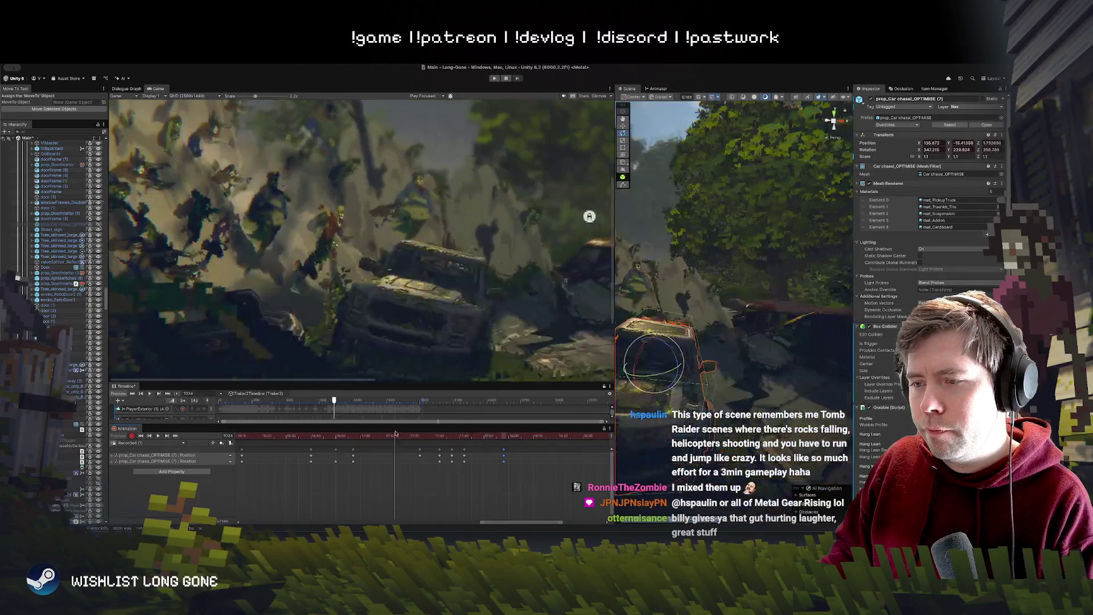
key("space")
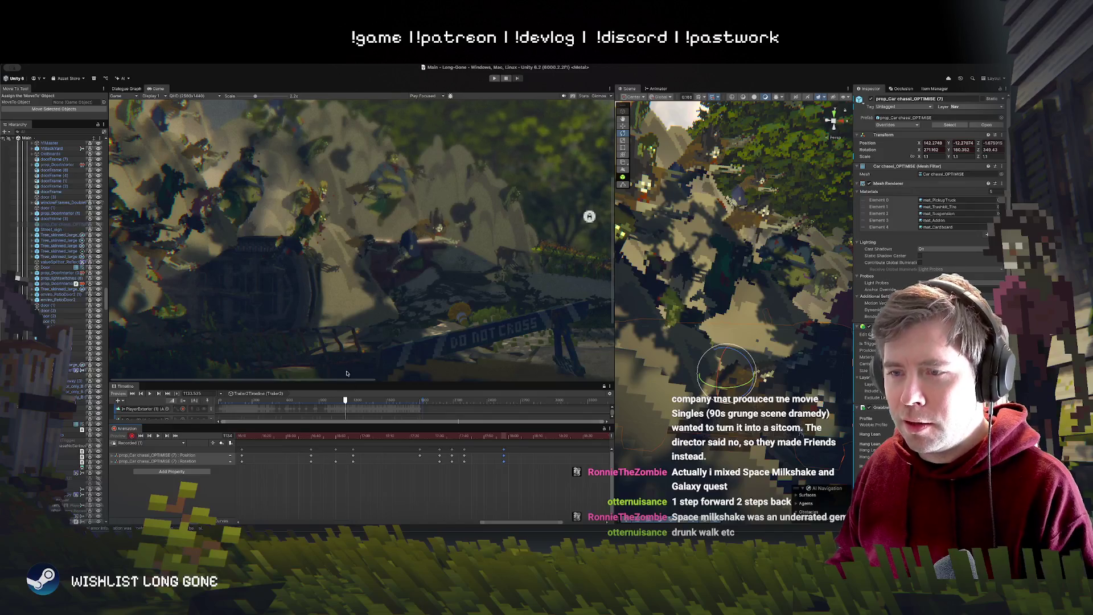
scroll(359, 363, "down", 5)
scroll(365, 349, "up", 1)
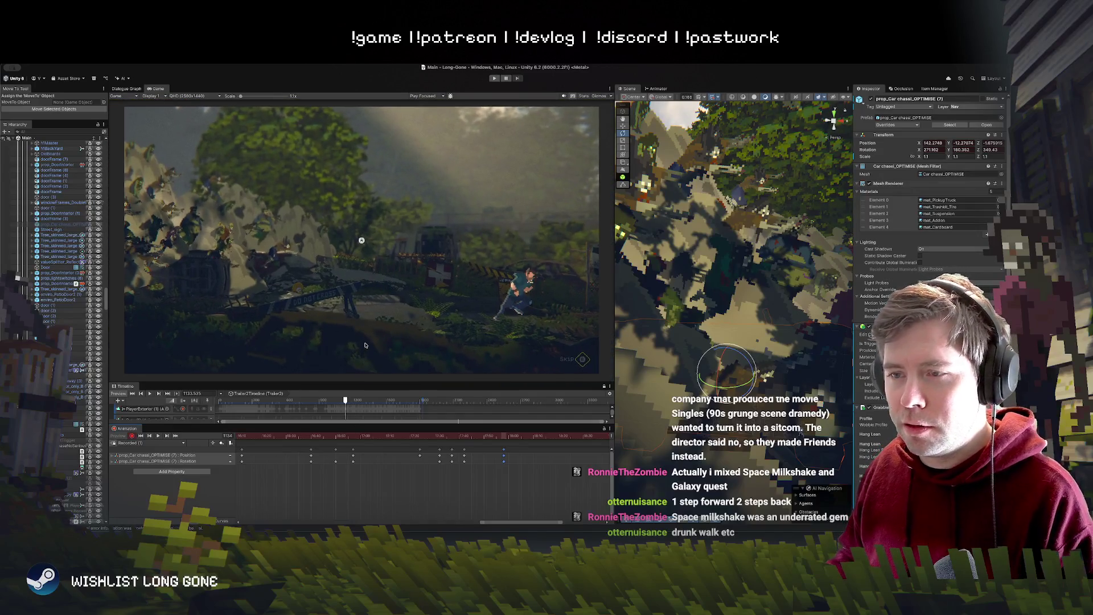
left_click_drag(403, 438, 294, 434)
Step: Play from frame 992, stop near frame 1046 and delete the selected car keyframes
key("space")
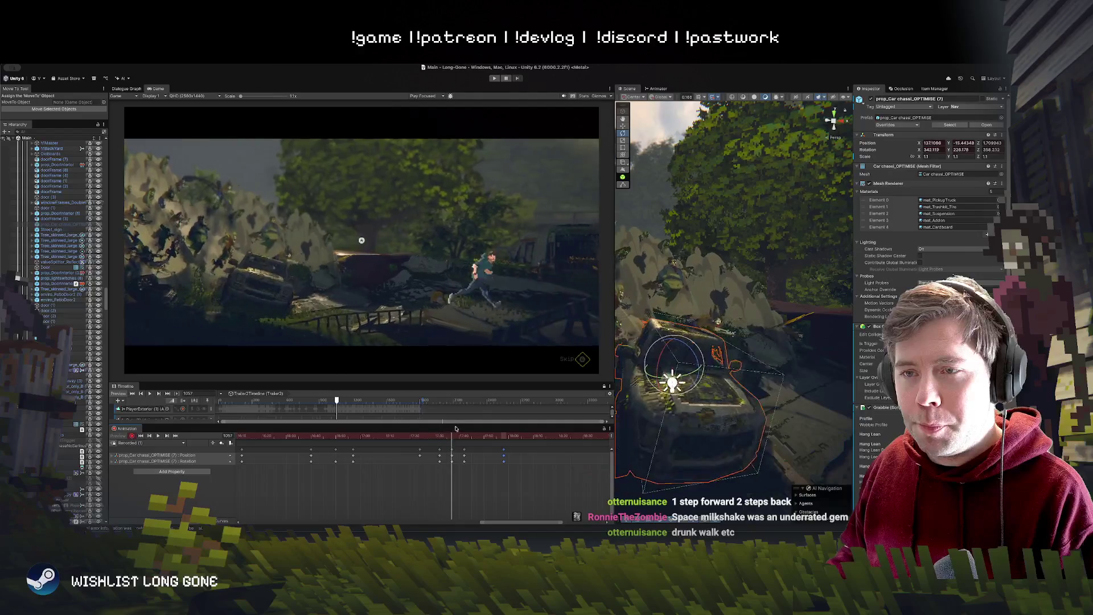
mouse_move(433, 427)
left_mouse_down()
mouse_move(415, 427)
mouse_move(455, 428)
left_mouse_up()
key("Delete")
Step: Select the Position keyframe at frame 1045 and review the car's pose up to frame 1082
mouse_move(459, 436)
left_mouse_down()
mouse_move(407, 436)
mouse_move(433, 436)
mouse_move(423, 435)
left_mouse_up()
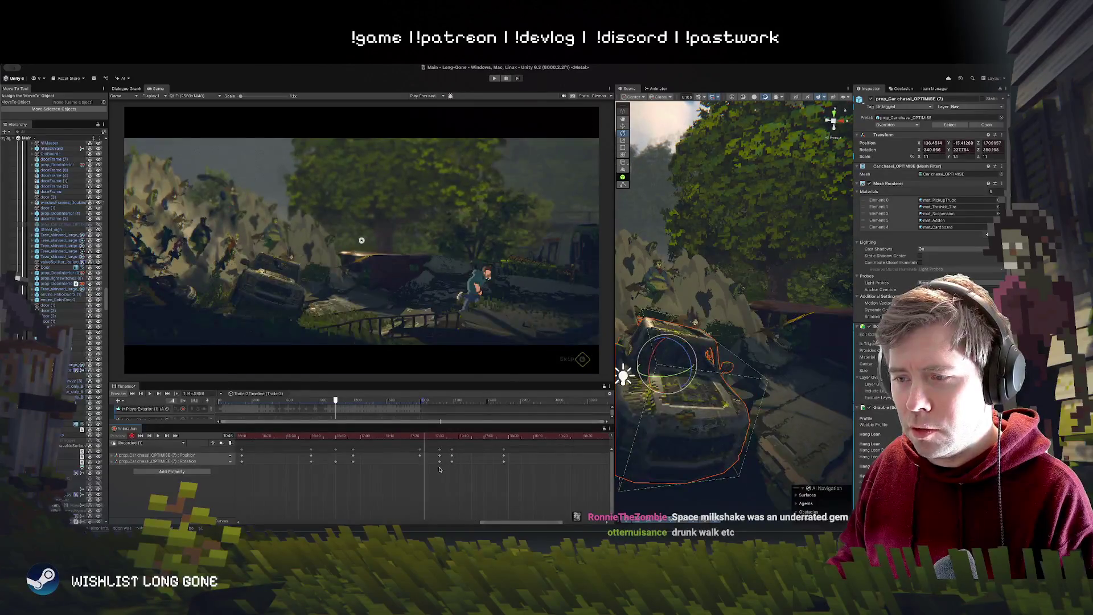
left_click(439, 457)
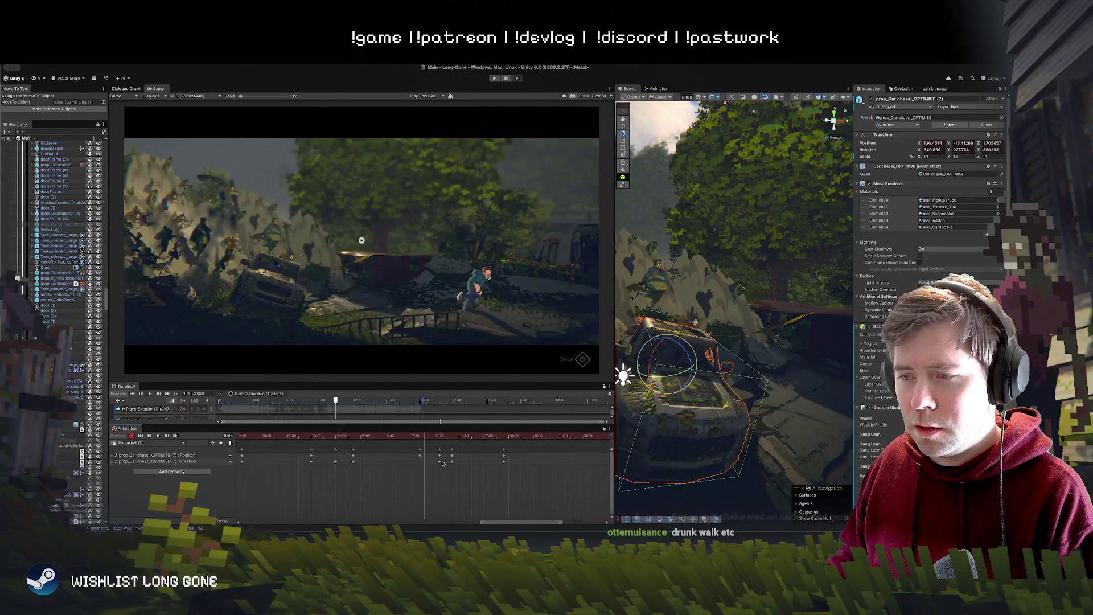
left_click(440, 456)
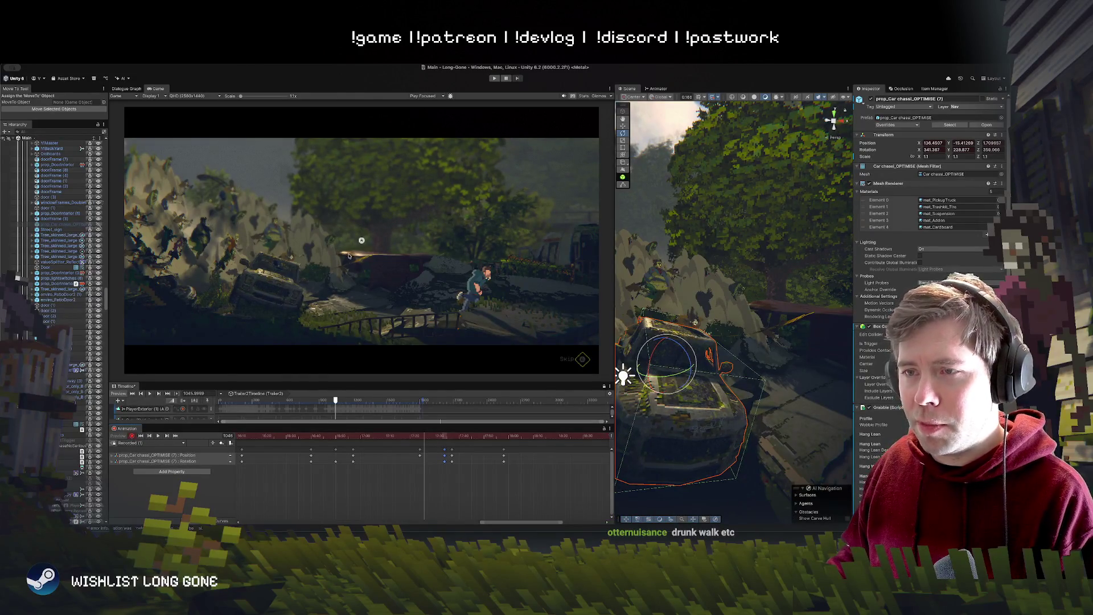
left_click_drag(428, 438, 520, 436)
key("space")
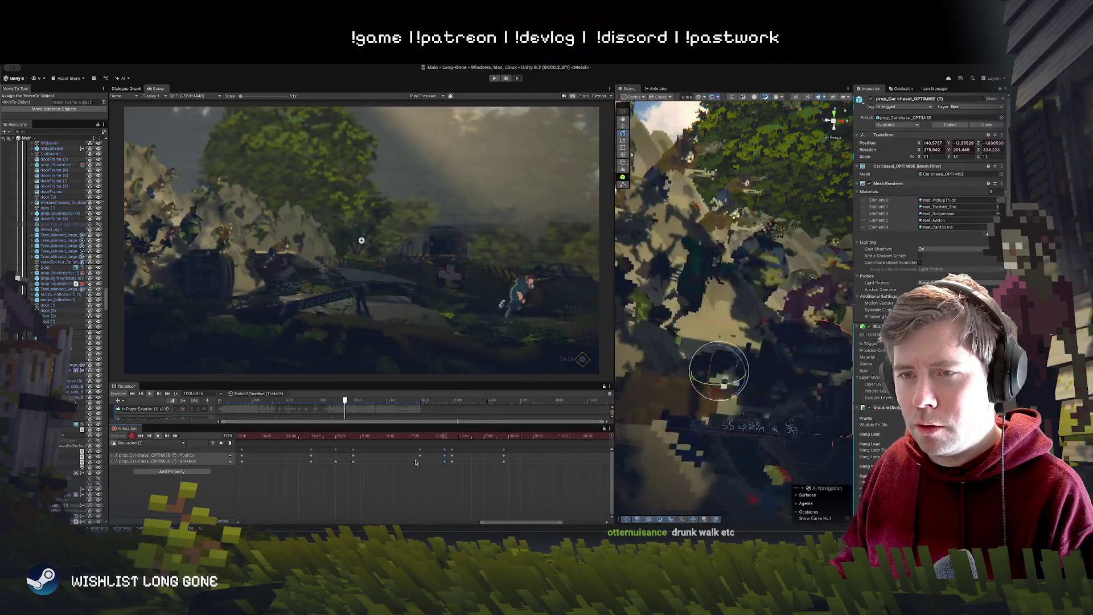
left_click(438, 437)
left_click_drag(438, 437, 514, 436)
Step: Jump to the key at frame 1144, switch to the Move tool, and replay from frame 1059 and 1029
scroll(483, 469, "right", 3)
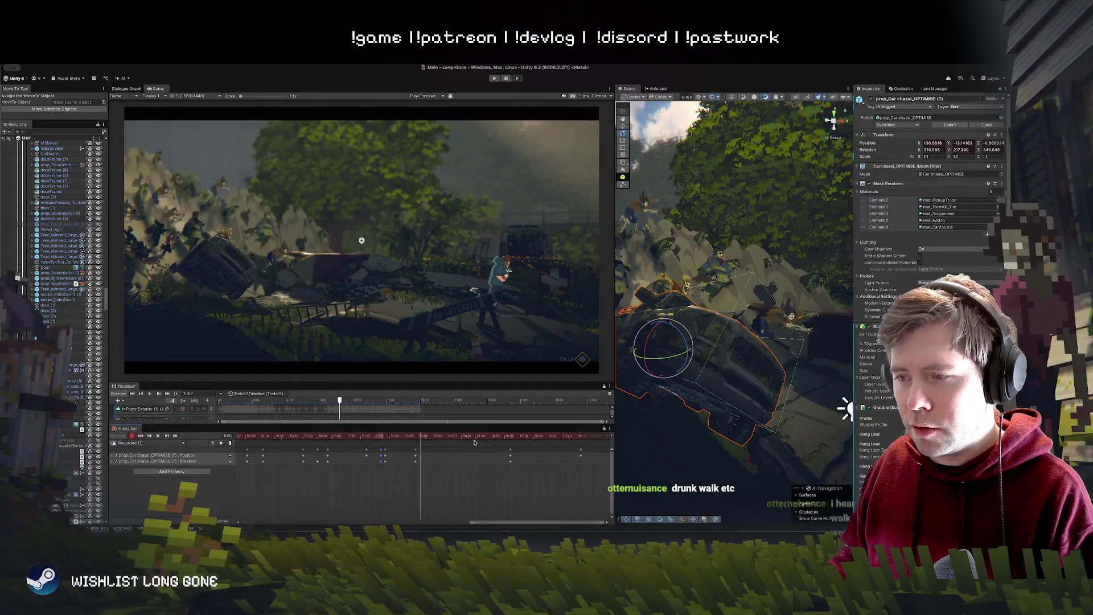
left_click(165, 436)
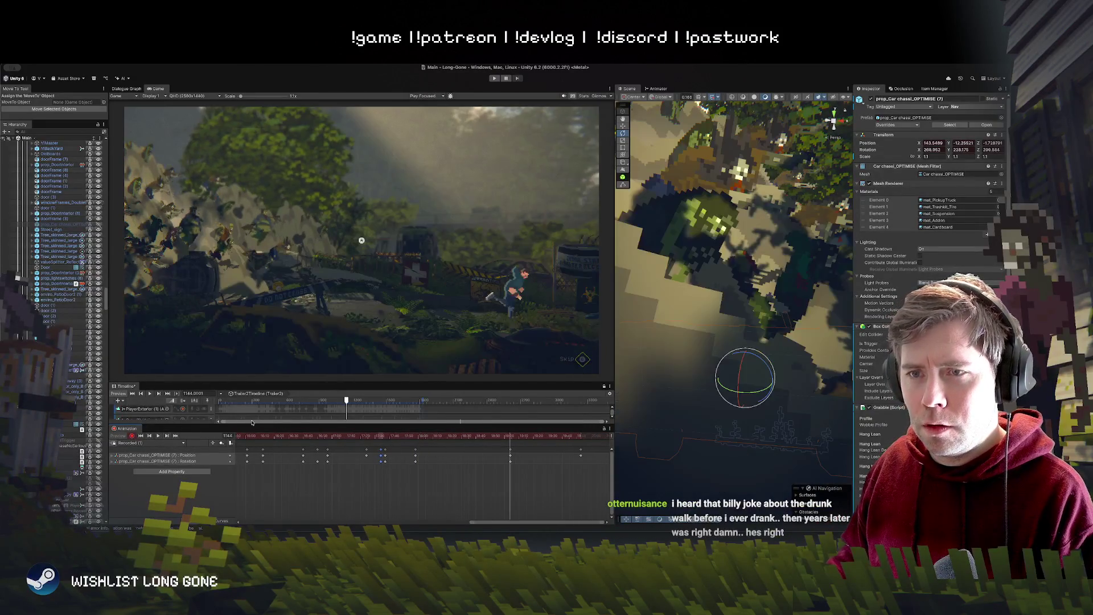
key("w")
left_click_drag(636, 364, 712, 363)
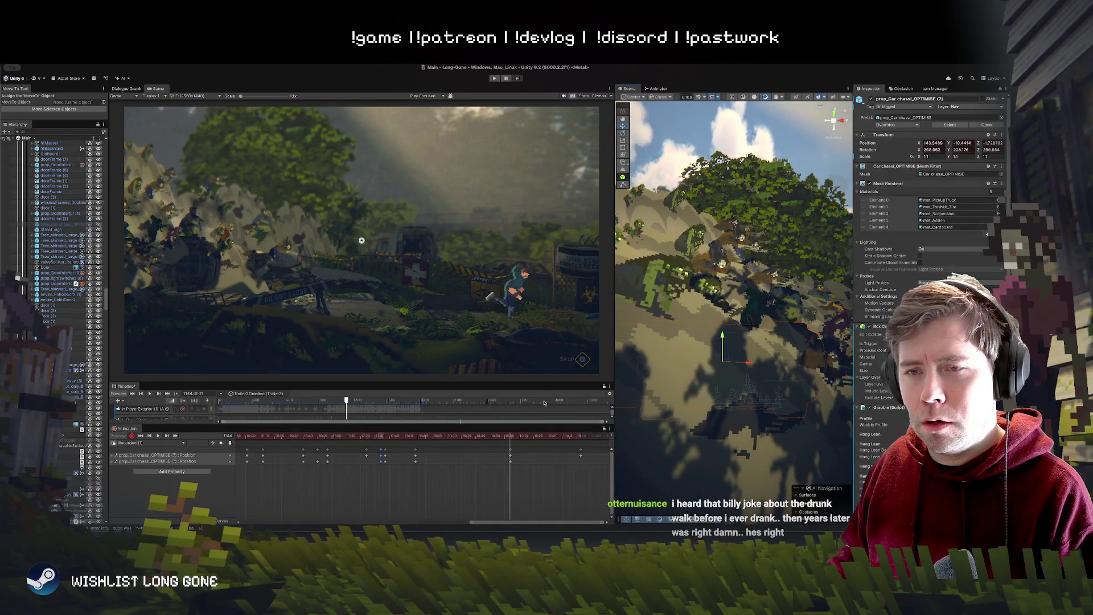
left_click_drag(505, 436, 378, 438)
key("space")
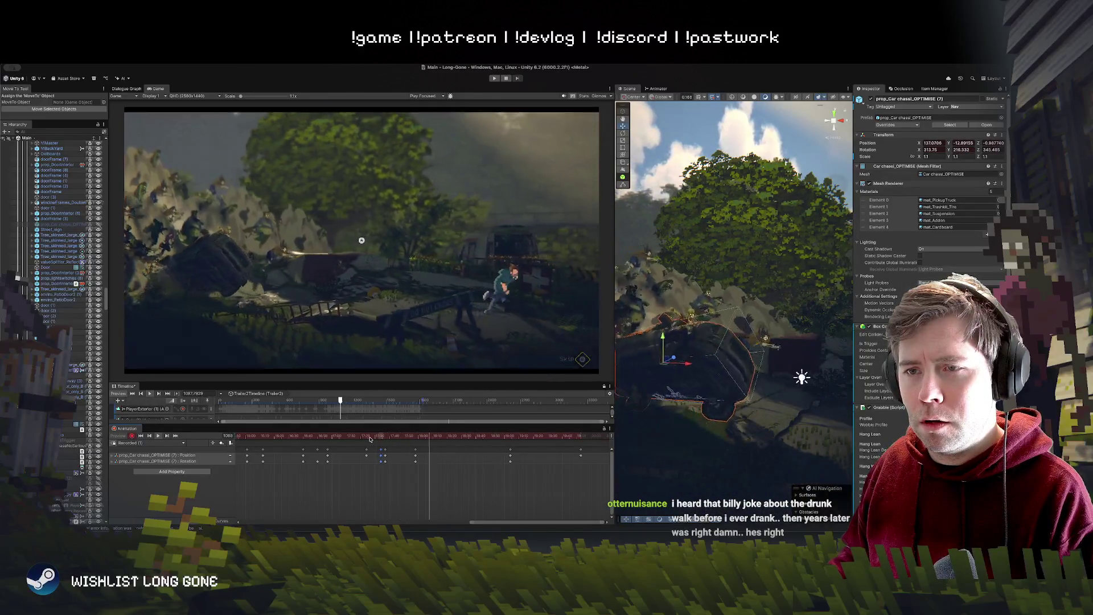
scroll(515, 467, "down", 1)
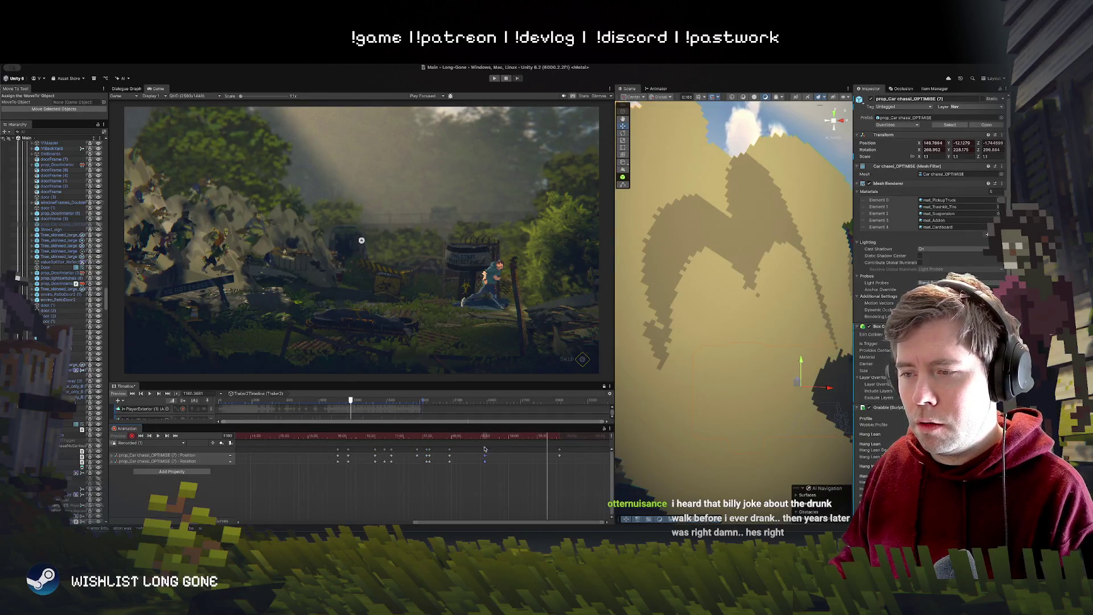
left_click(404, 437)
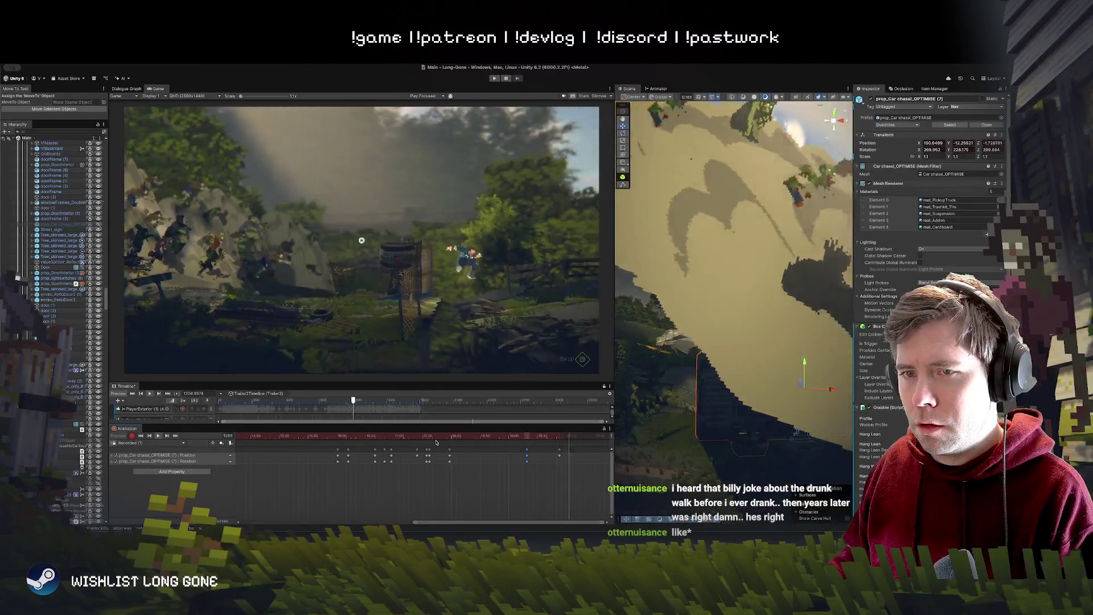
left_click(354, 440)
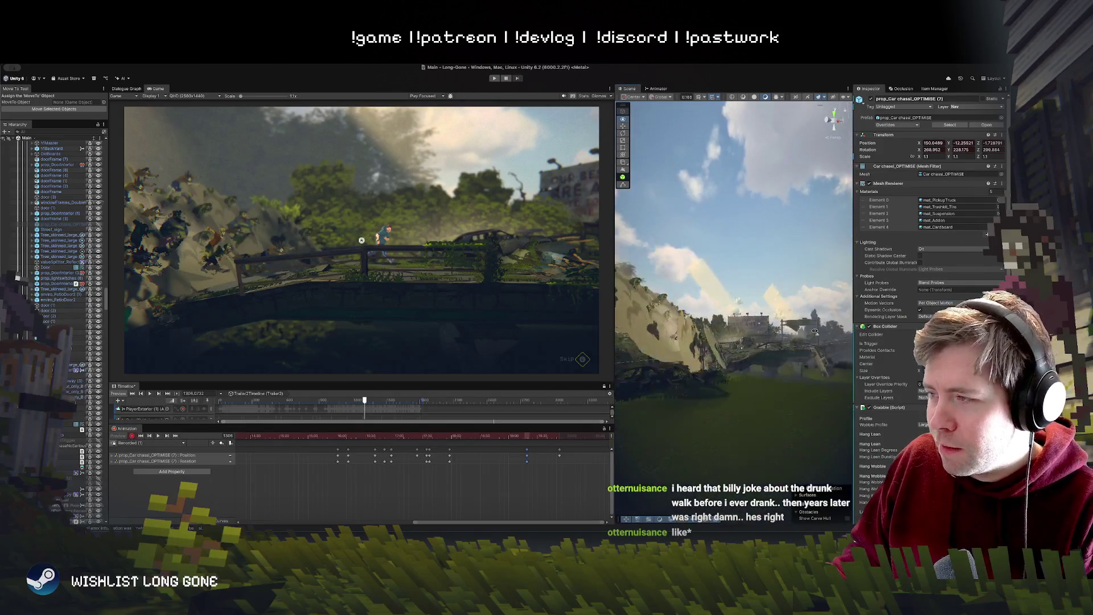
Step: Frame the car chassis and fly the Scene camera toward the car and overpass
key("f")
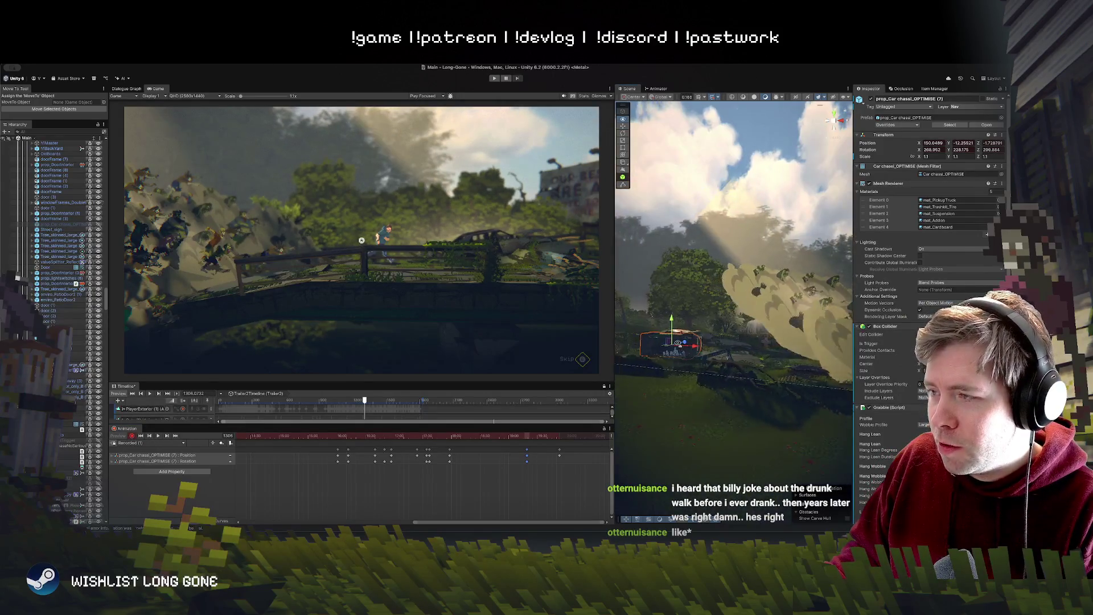
left_click_drag(810, 382, 800, 370)
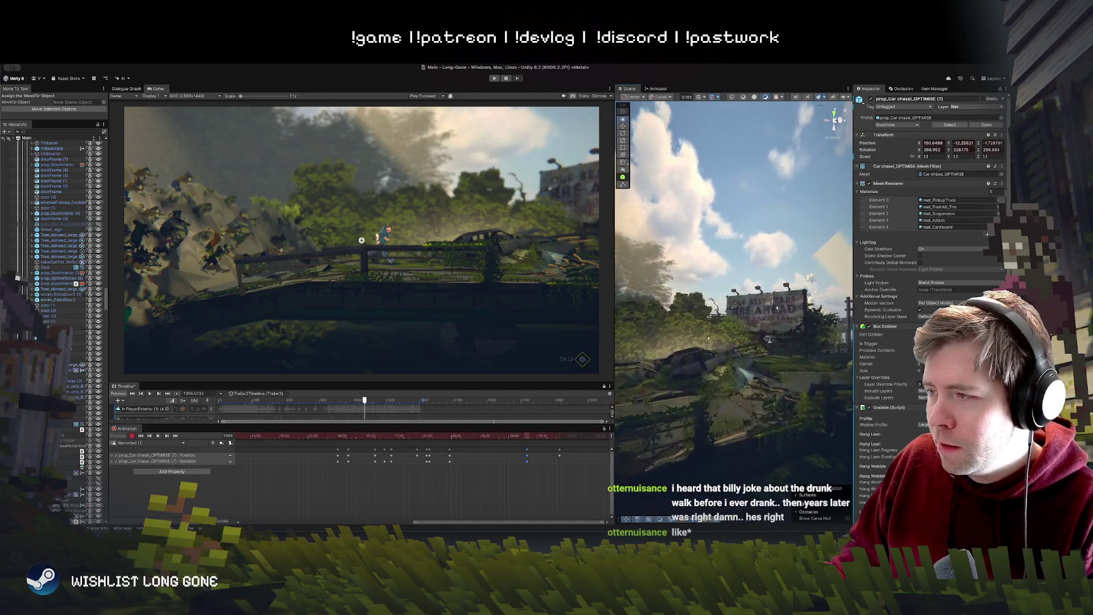
key("d")
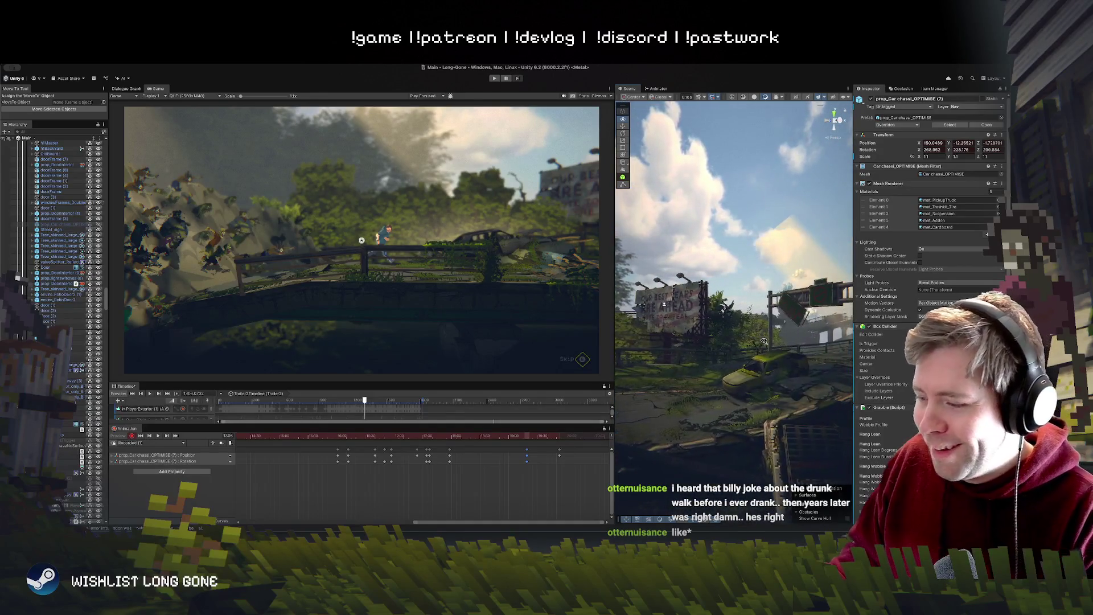
mouse_move(764, 341)
left_mouse_down()
mouse_move(779, 342)
mouse_move(614, 338)
mouse_move(592, 347)
left_mouse_up()
Step: Rewind the cutscene to frame 1005 while viewing the rocks, wrecked car and fenced path
left_click_drag(364, 404, 349, 401)
left_click_drag(693, 369, 663, 410)
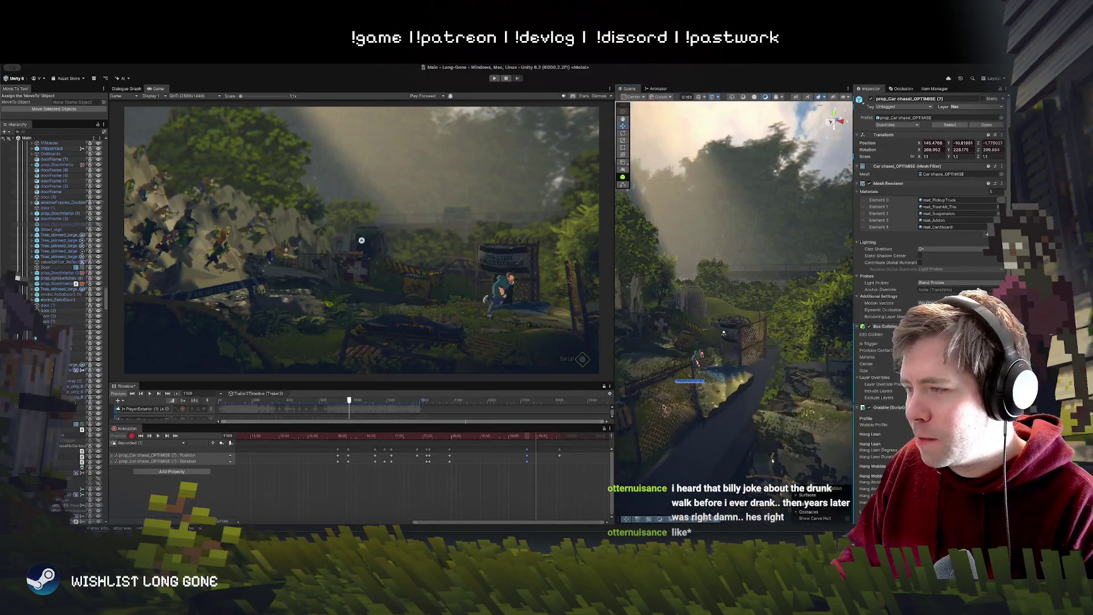
left_click_drag(728, 371, 725, 379)
left_click_drag(812, 385, 799, 338)
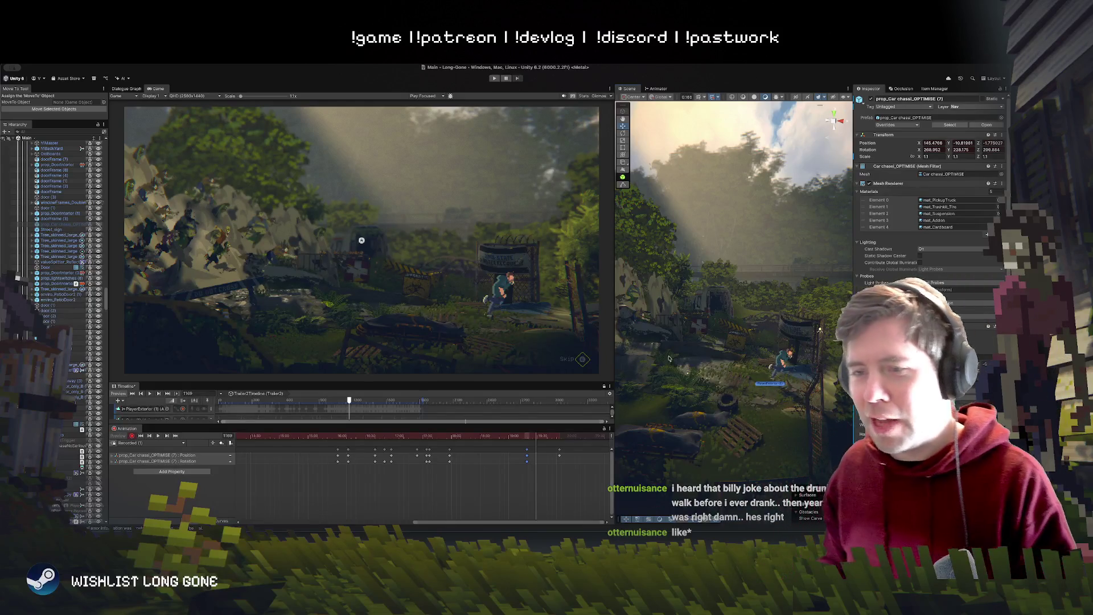
left_click_drag(355, 403, 338, 402)
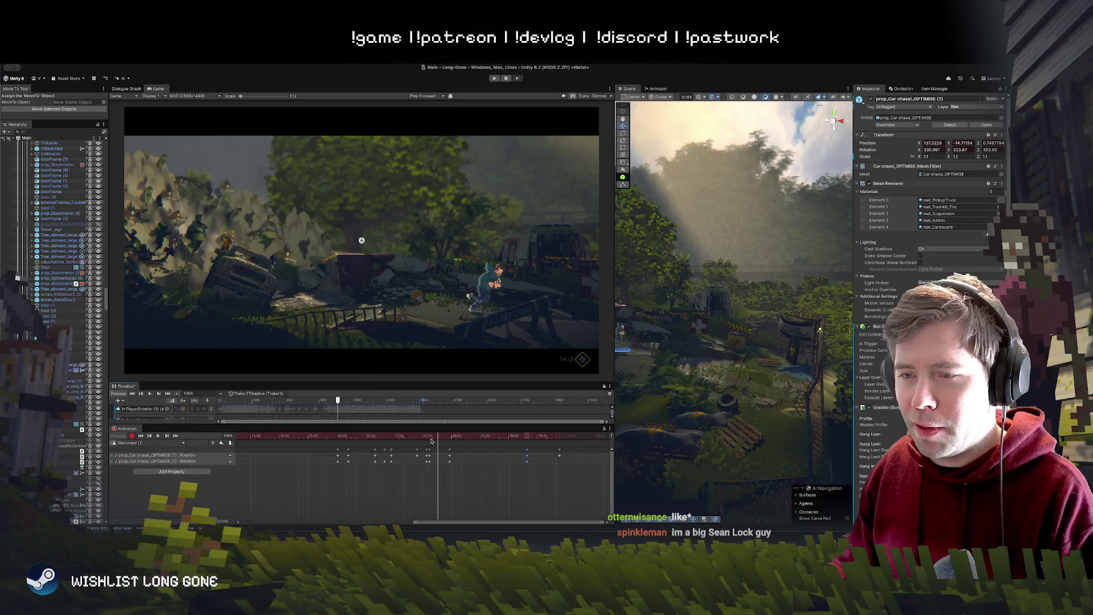
Step: Scrub the car animation to frame 1172, return to frame 0, and widen the Scene view
mouse_move(438, 438)
left_mouse_down()
mouse_move(808, 450)
mouse_move(679, 460)
mouse_move(742, 462)
mouse_move(153, 465)
left_mouse_up()
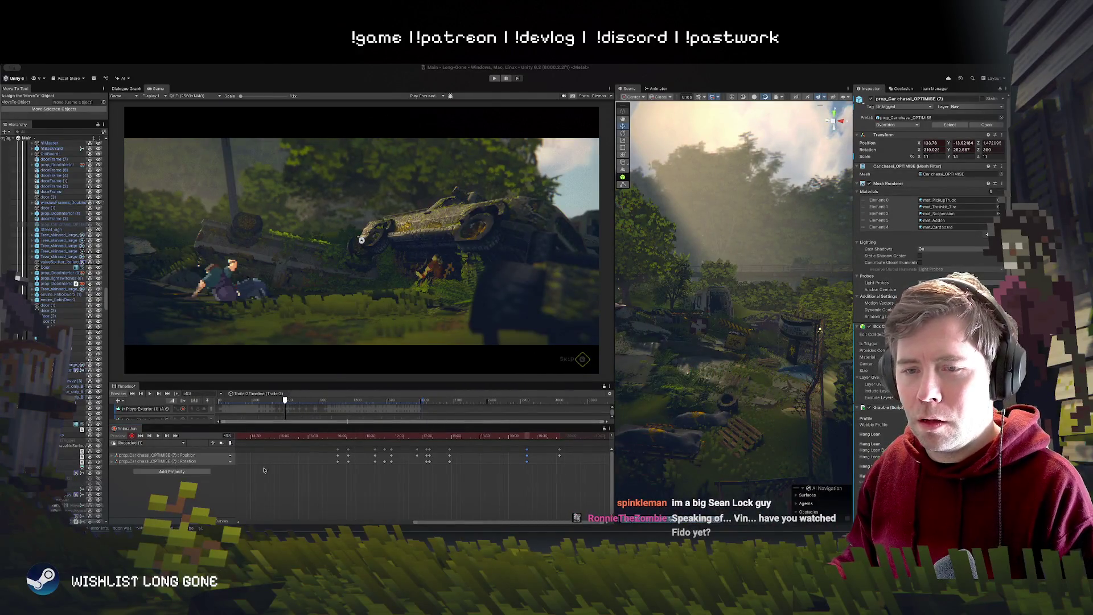
scroll(308, 468, "up", 5)
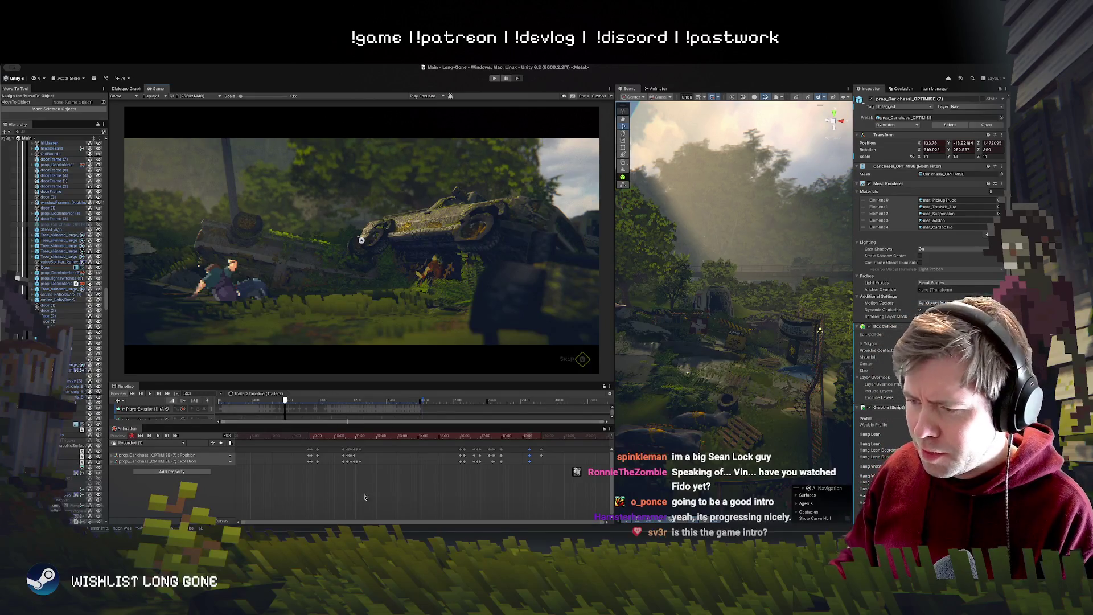
scroll(409, 486, "down", 5)
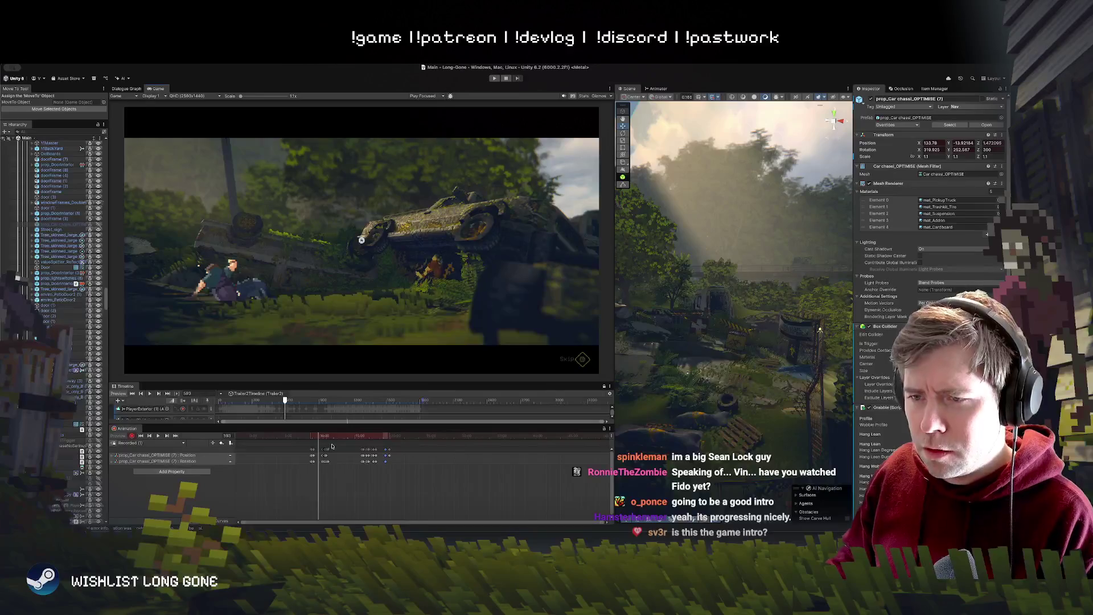
left_click_drag(327, 436, 249, 436)
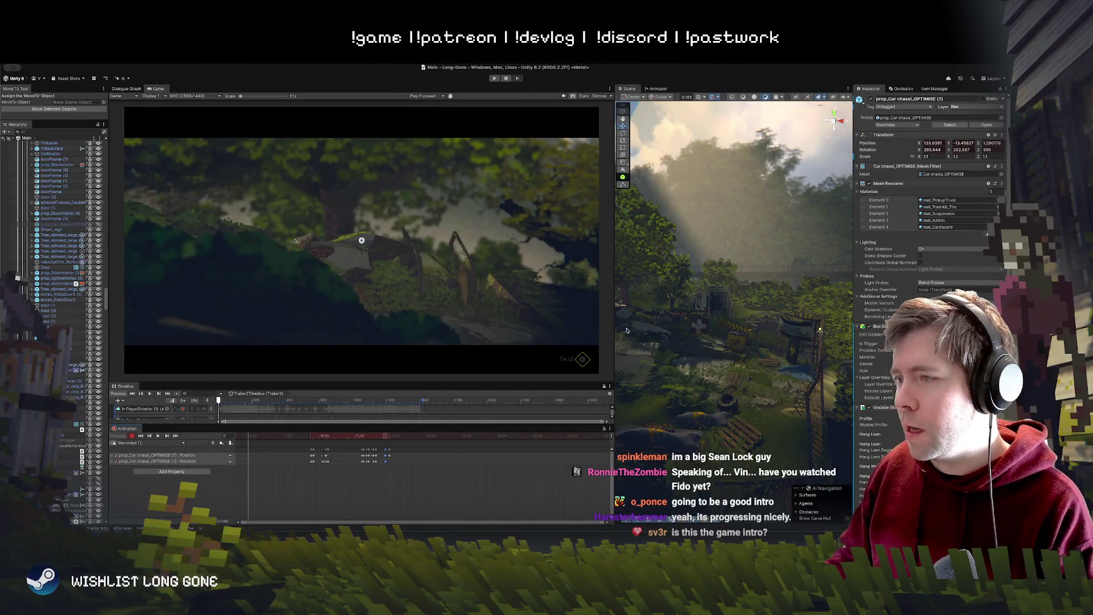
left_click_drag(615, 331, 244, 330)
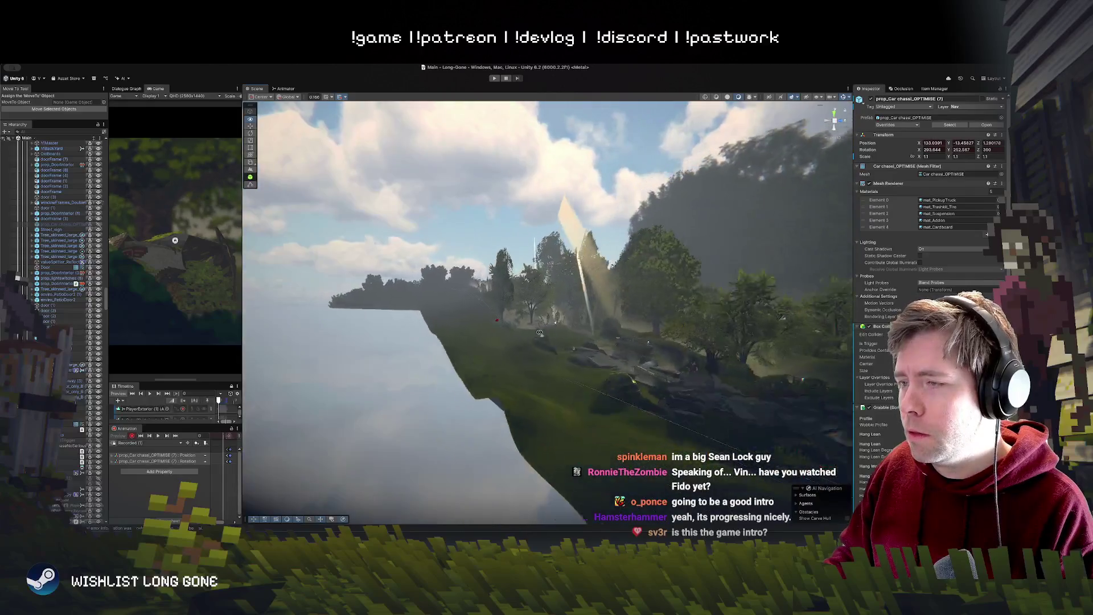
Step: Fly the Scene view to the wrecked car by the zombie horde and select its Hood
left_click_drag(540, 333, 646, 326)
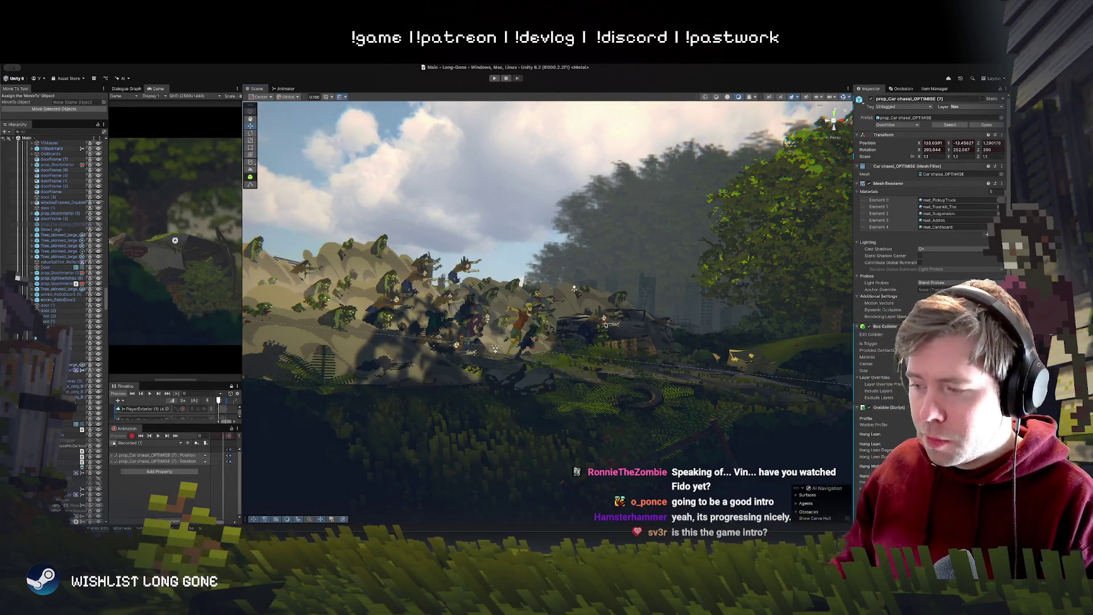
left_click_drag(550, 329, 567, 347)
left_click(559, 330)
left_click(589, 344)
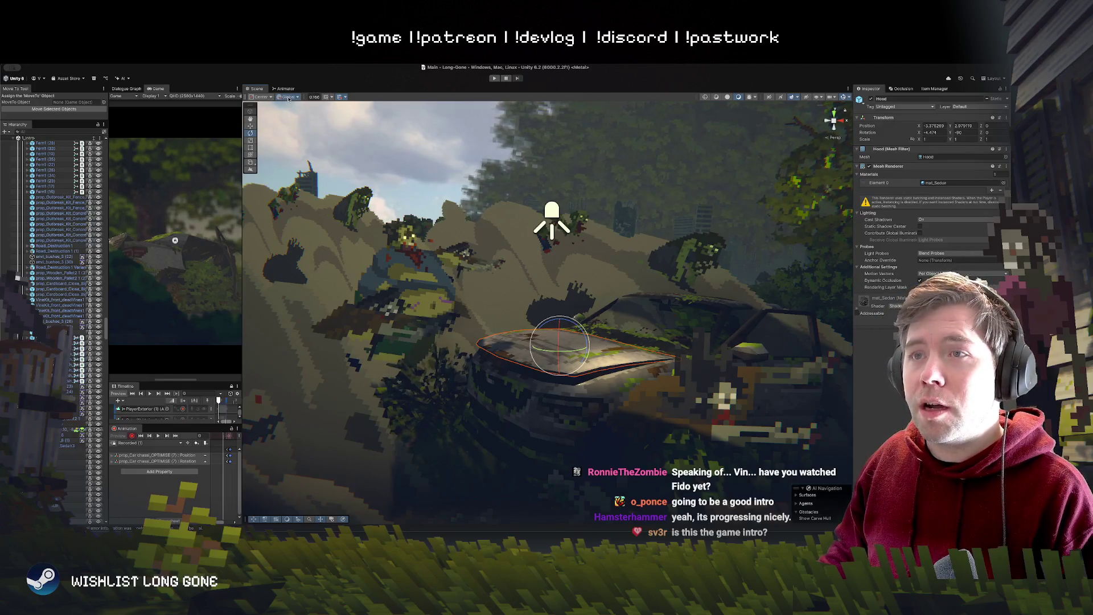
Step: With Pivot and Local handles, rotate the hood open to about -49.5 on X, then select the hill
left_click(261, 97)
left_click(263, 107)
key("x")
mouse_move(627, 359)
left_mouse_down()
mouse_move(606, 311)
mouse_move(629, 302)
left_mouse_up()
key("z")
key("x")
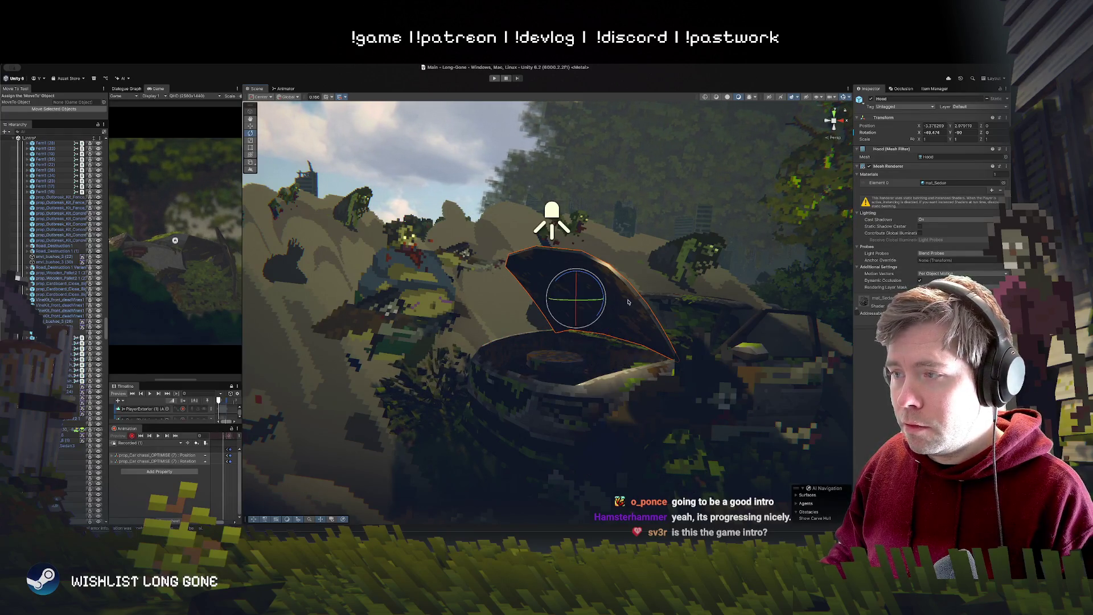
key("z")
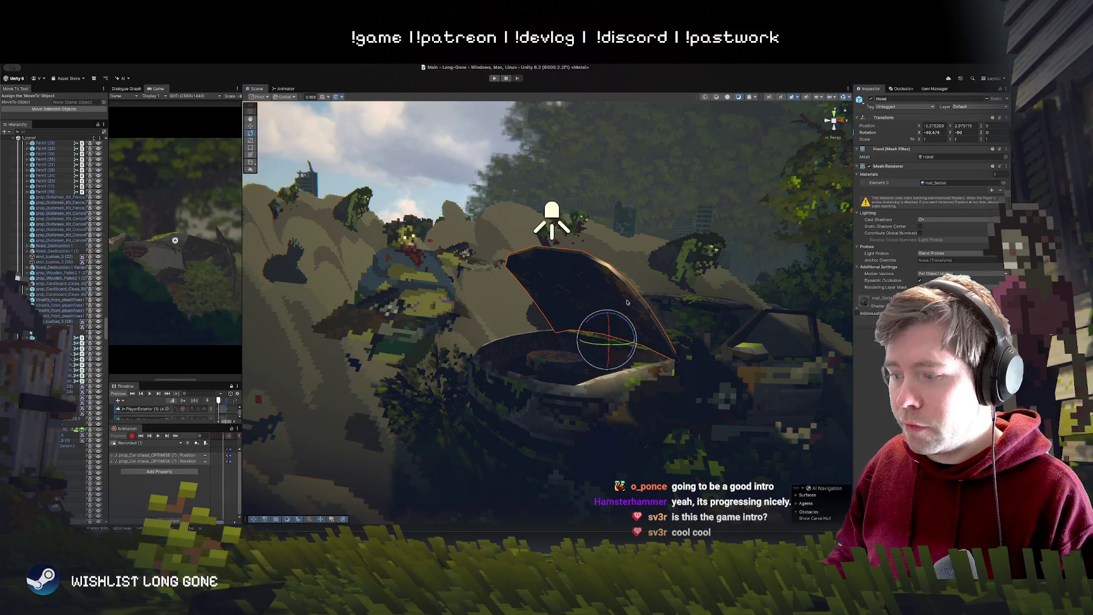
key("x")
mouse_move(628, 302)
left_mouse_down()
mouse_move(679, 342)
mouse_move(684, 292)
left_mouse_up()
left_click(686, 295)
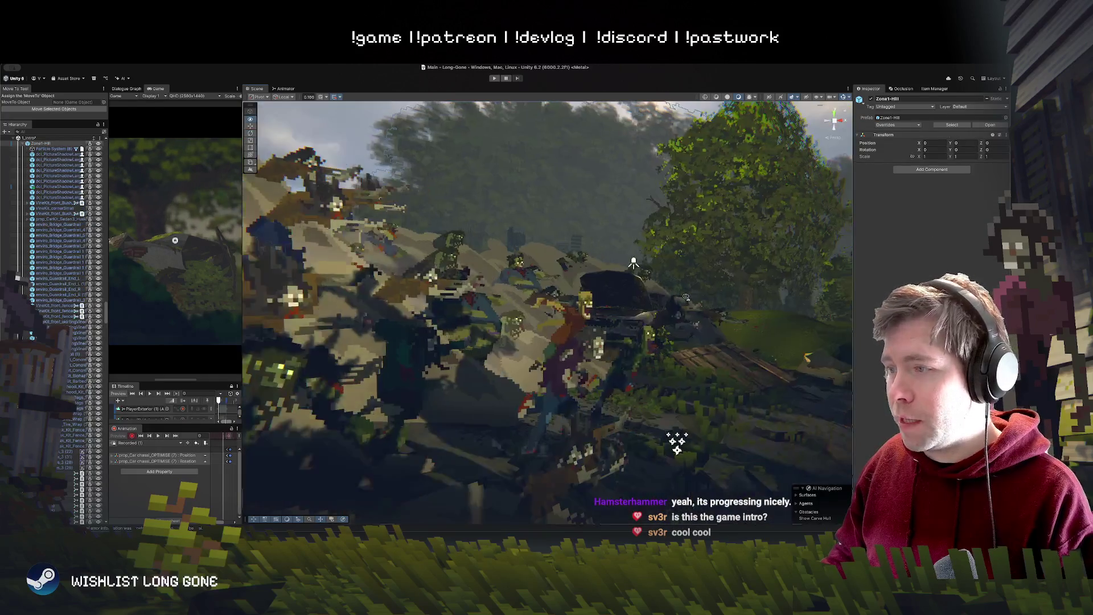
Step: Orbit around the opened hood, zombie horde and car to inspect them up close
scroll(687, 297, "up", 5)
mouse_move(688, 297)
left_mouse_down()
mouse_move(627, 315)
mouse_move(611, 344)
mouse_move(625, 301)
left_mouse_up()
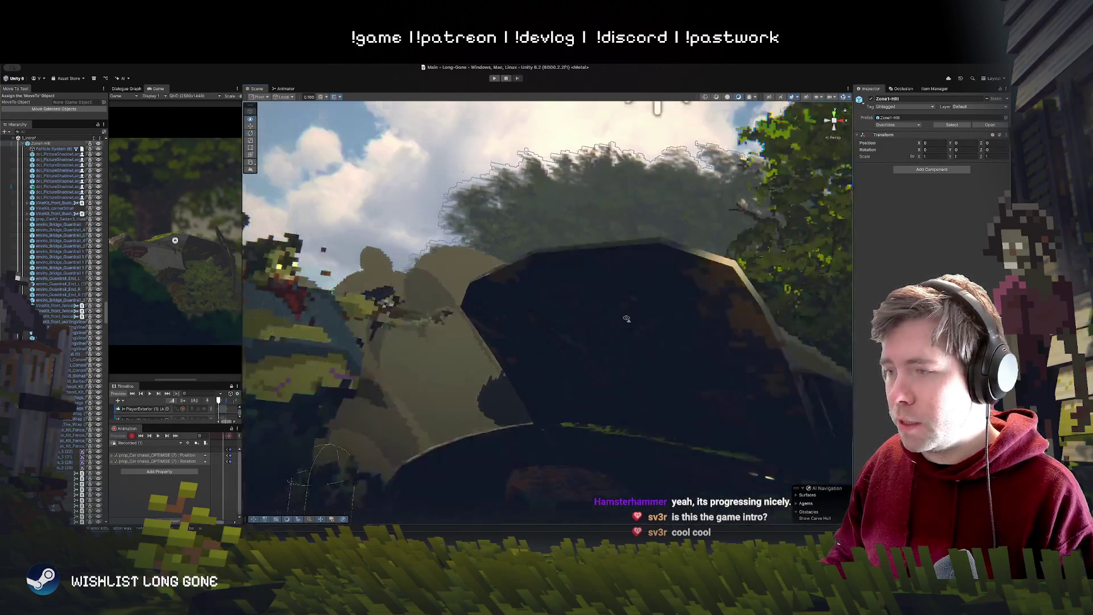
scroll(618, 336, "down", 5)
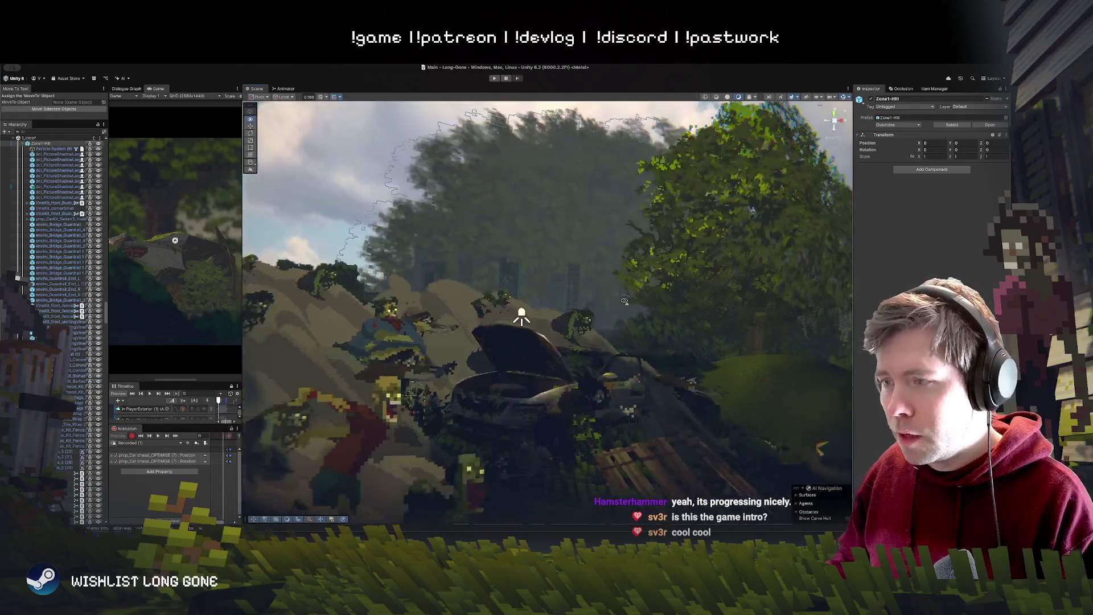
scroll(625, 301, "down", 5)
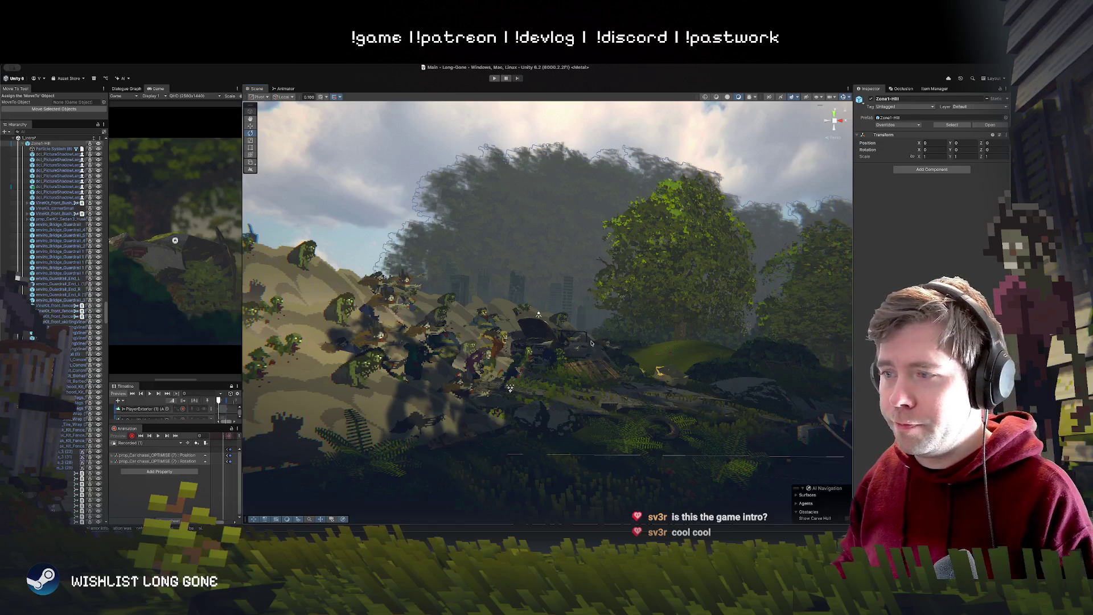
left_click_drag(591, 343, 311, 308)
mouse_move(662, 406)
left_mouse_down()
mouse_move(777, 426)
mouse_move(741, 414)
mouse_move(704, 425)
mouse_move(693, 407)
mouse_move(657, 406)
left_mouse_up()
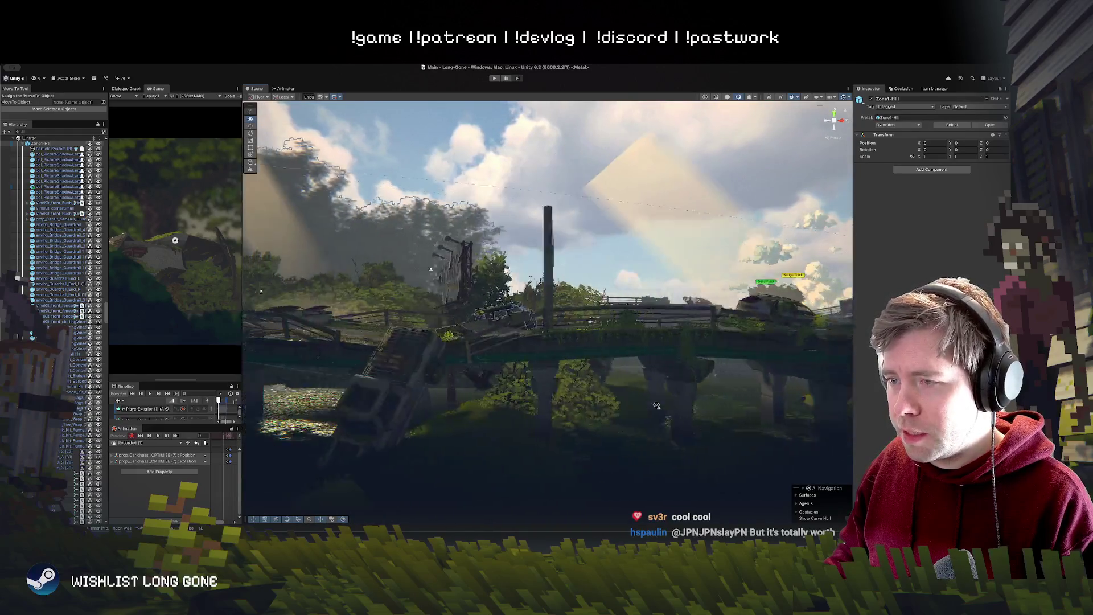
Step: Fly over the grassy slope toward the broken bridge, chain-link fence and Corvid Hills sign
mouse_move(665, 392)
left_mouse_down()
mouse_move(692, 408)
mouse_move(708, 447)
mouse_move(704, 410)
left_mouse_up()
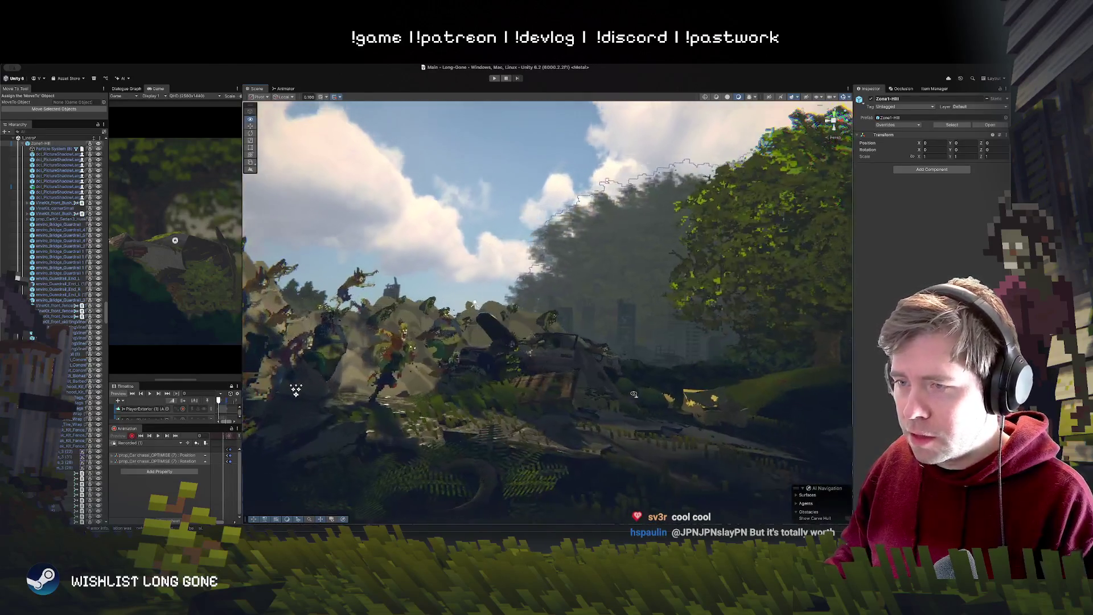
mouse_move(549, 356)
left_mouse_down()
mouse_move(588, 384)
mouse_move(685, 390)
mouse_move(674, 378)
mouse_move(597, 385)
mouse_move(523, 428)
left_mouse_up()
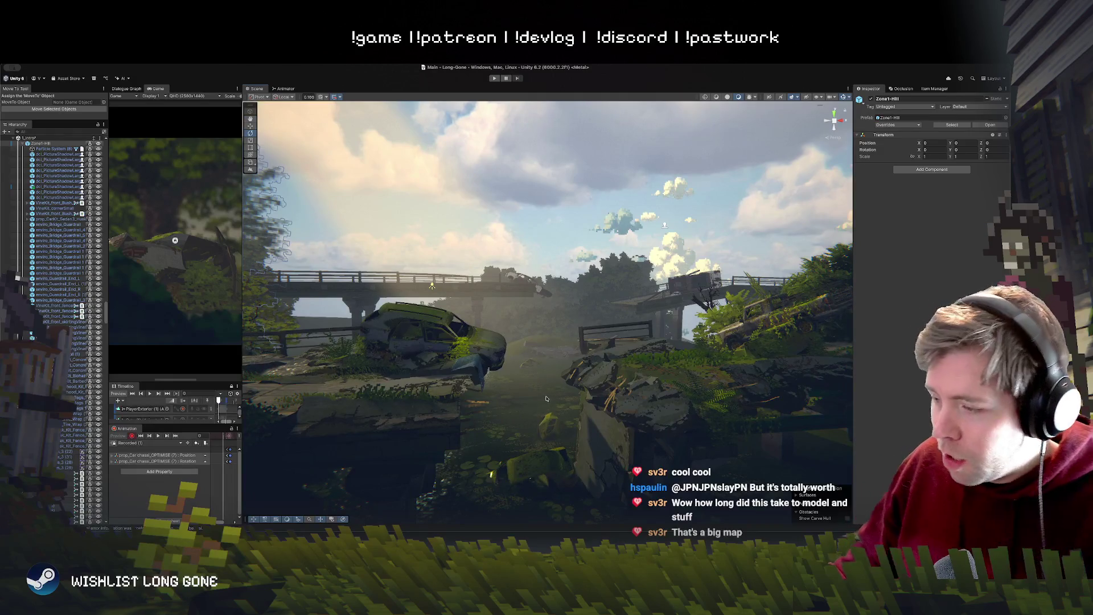
mouse_move(546, 400)
left_mouse_down()
mouse_move(430, 391)
mouse_move(438, 311)
left_mouse_up()
mouse_move(540, 360)
left_mouse_down()
mouse_move(598, 411)
mouse_move(623, 348)
mouse_move(608, 349)
mouse_move(697, 315)
mouse_move(622, 365)
left_mouse_up()
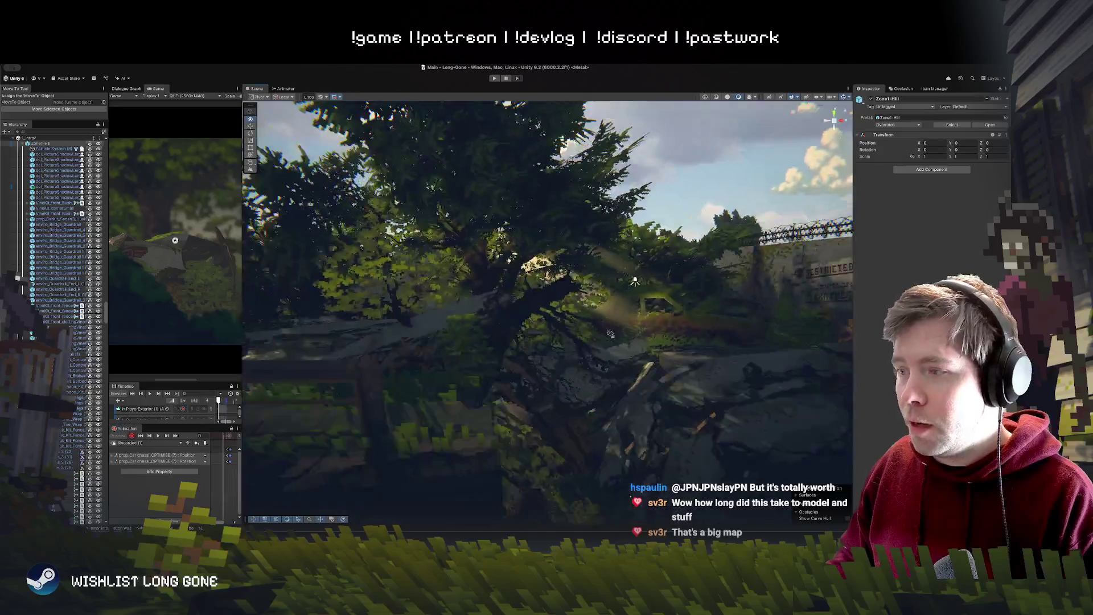
left_click_drag(614, 323, 614, 333)
mouse_move(664, 379)
left_mouse_down()
mouse_move(672, 343)
mouse_move(699, 332)
left_mouse_up()
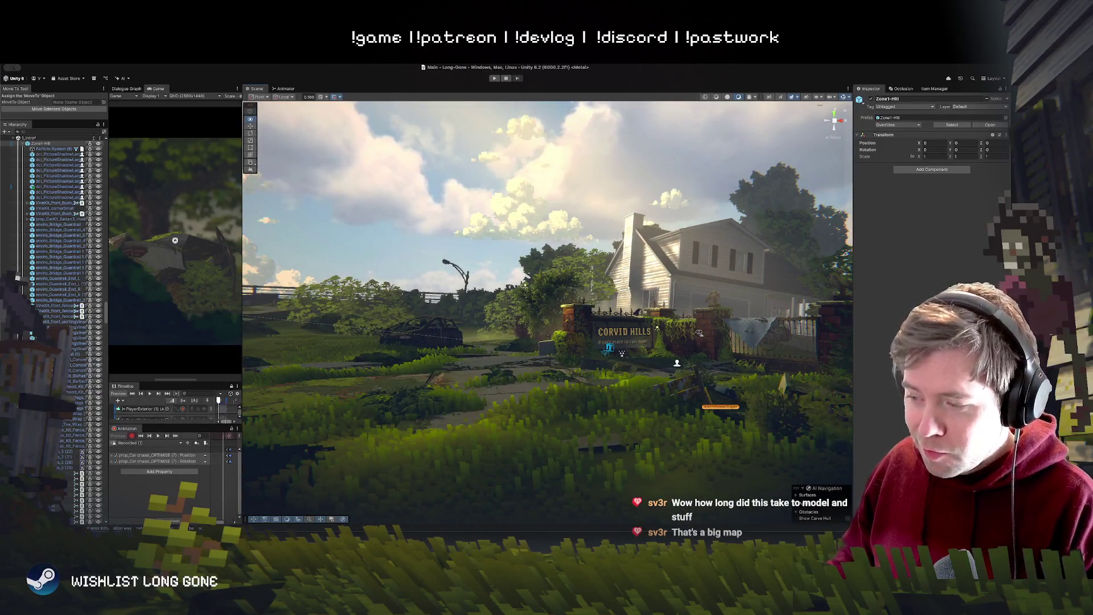
left_click_drag(699, 333, 688, 341)
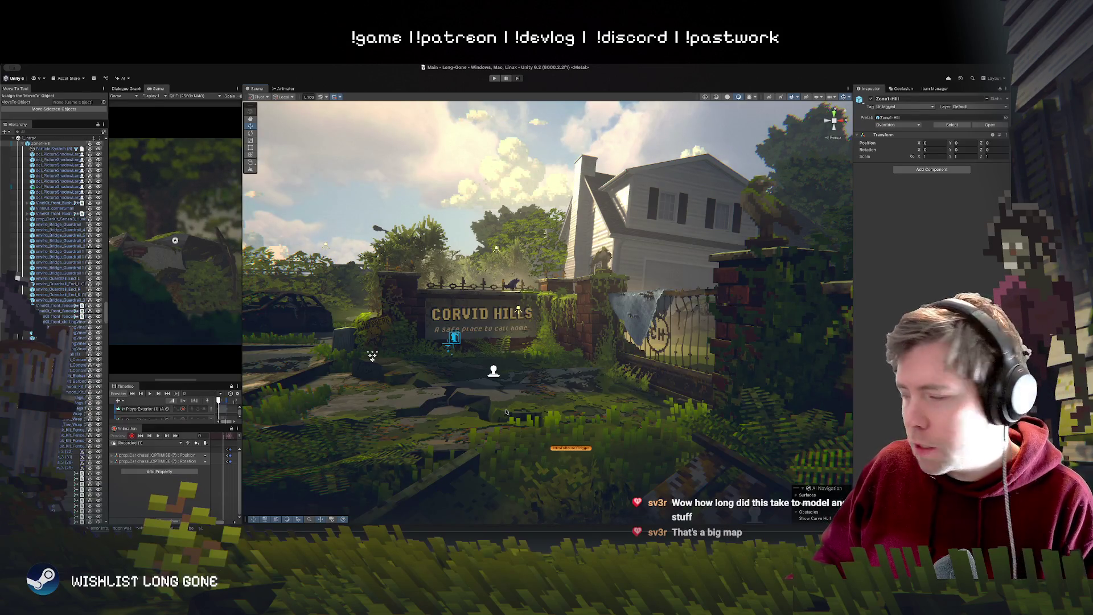
Step: Pull back to face the road sign and bridge, then widen the Game view again
left_click_drag(506, 411, 573, 386)
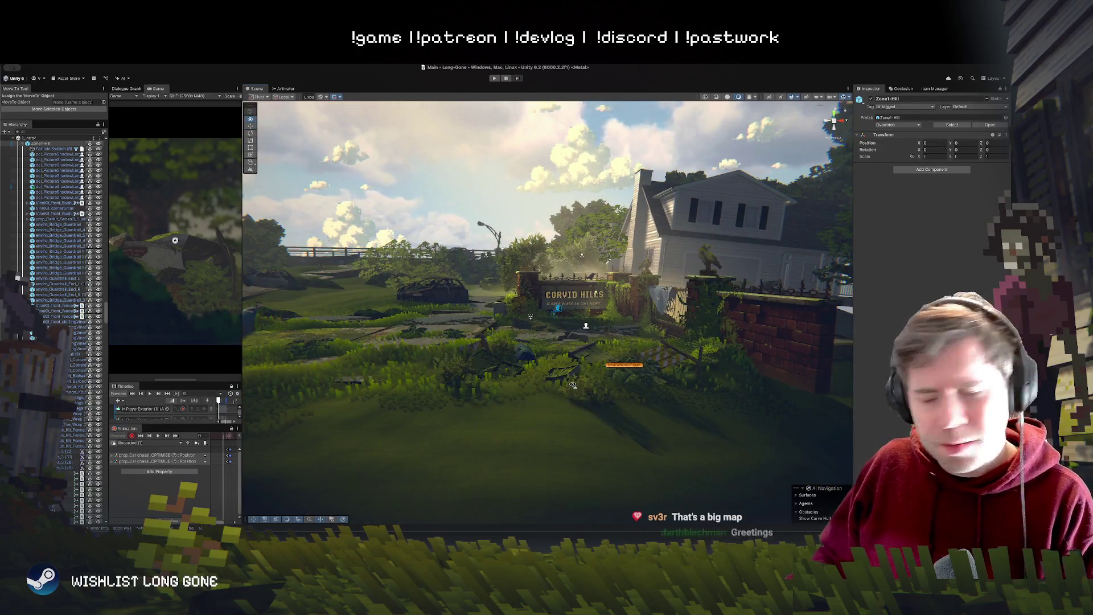
key("w")
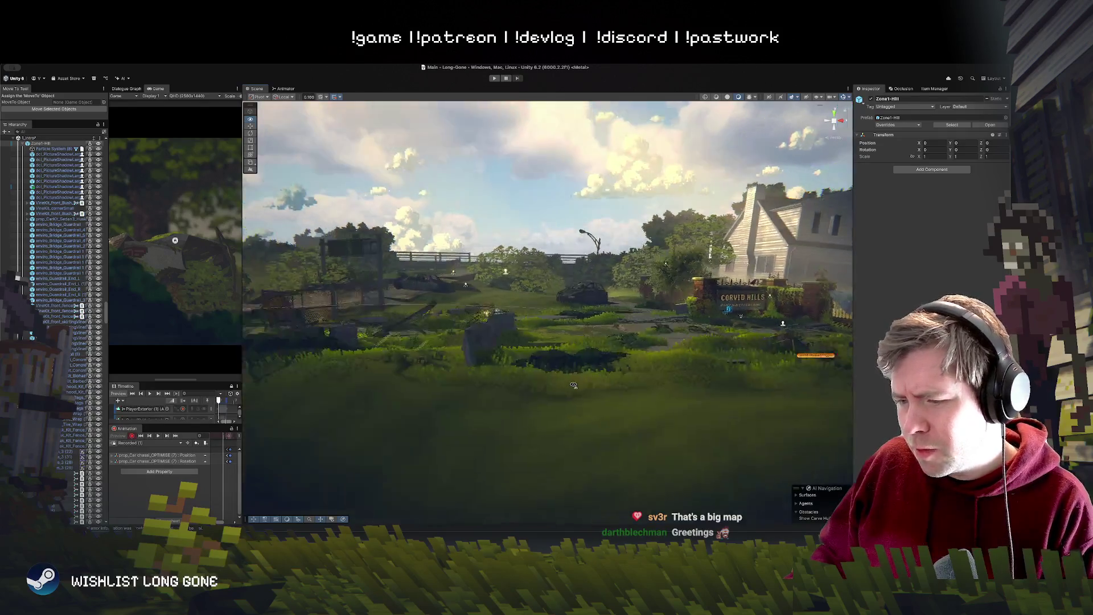
mouse_move(573, 385)
left_mouse_down()
mouse_move(506, 366)
mouse_move(606, 379)
mouse_move(614, 402)
mouse_move(648, 372)
mouse_move(566, 387)
mouse_move(591, 400)
mouse_move(663, 400)
mouse_move(579, 361)
left_mouse_up()
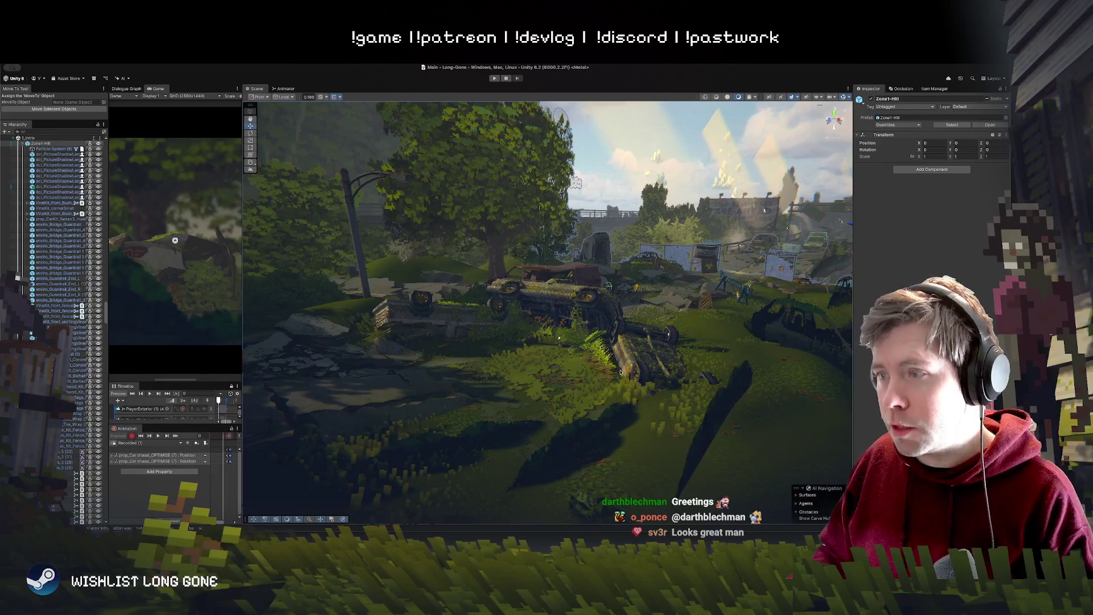
scroll(580, 361, "down", 5)
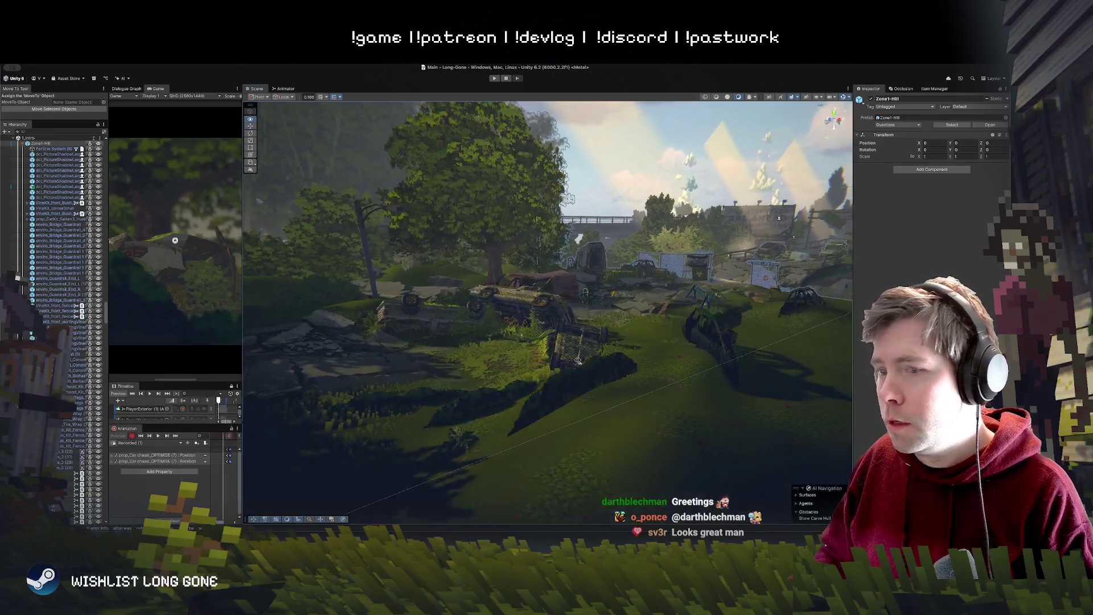
scroll(537, 359, "down", 1)
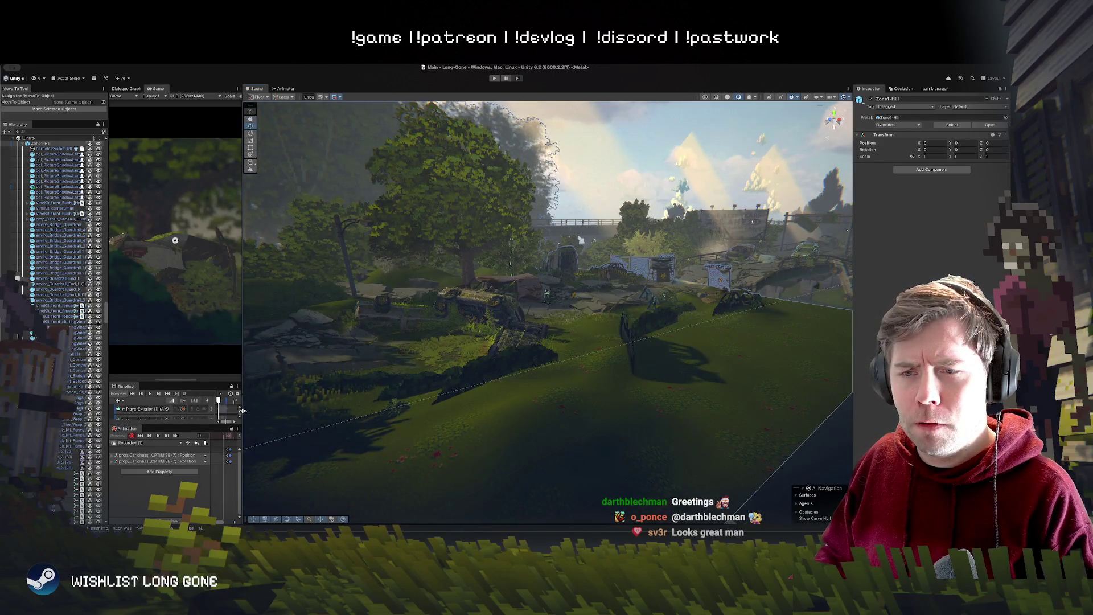
left_click_drag(242, 411, 457, 411)
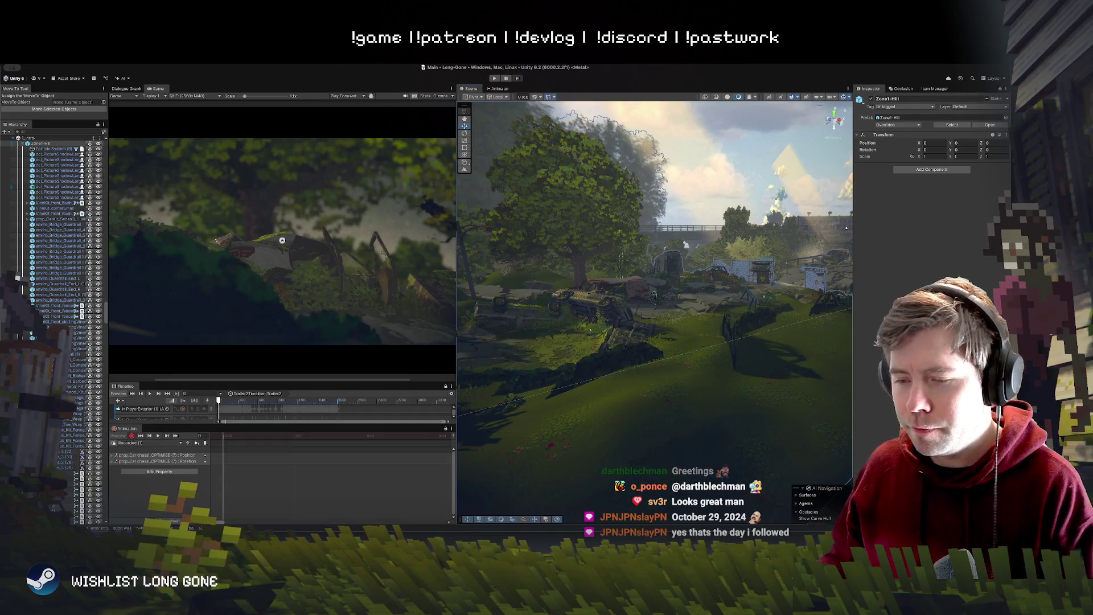
Step: Orbit the Scene camera over the hill and toward the street with houses
mouse_move(573, 268)
left_mouse_down()
mouse_move(736, 309)
mouse_move(545, 315)
left_mouse_up()
scroll(620, 306, "down", 5)
scroll(620, 308, "up", 5)
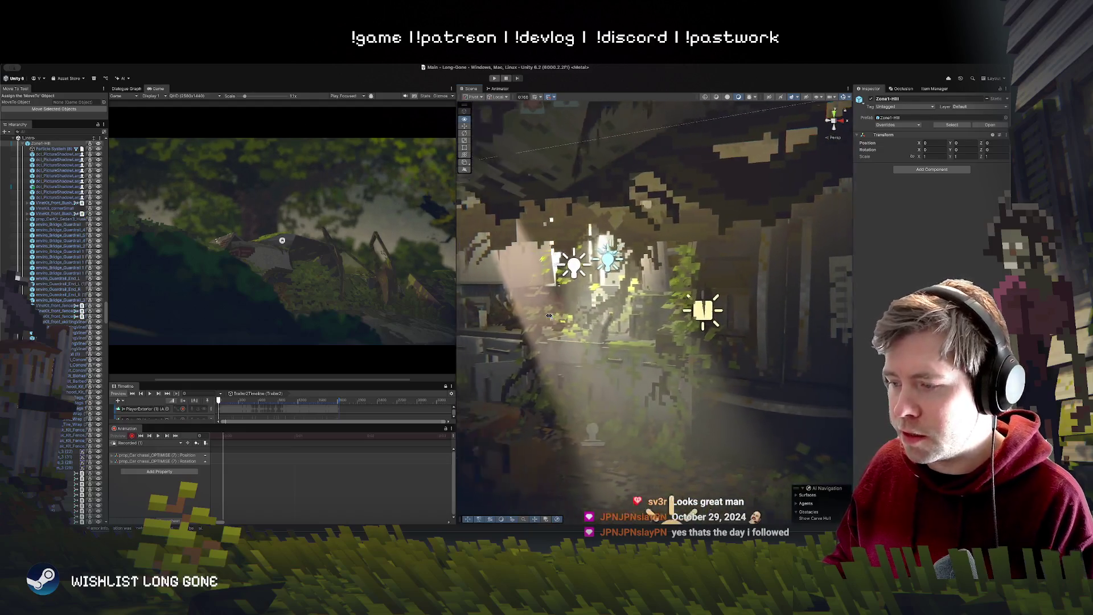
scroll(549, 315, "down", 5)
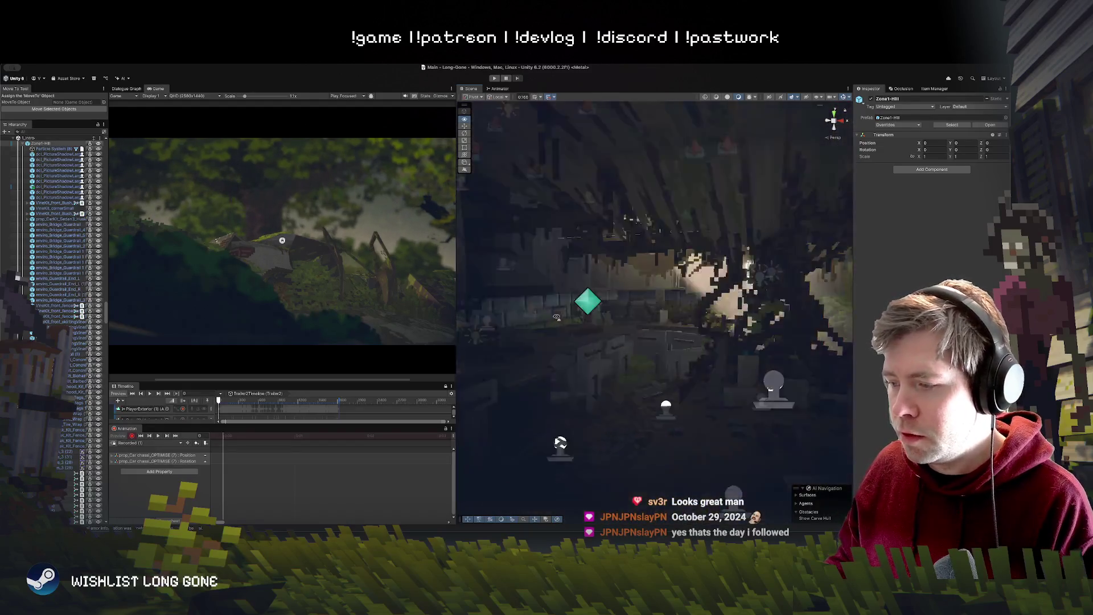
left_click_drag(611, 321, 636, 323)
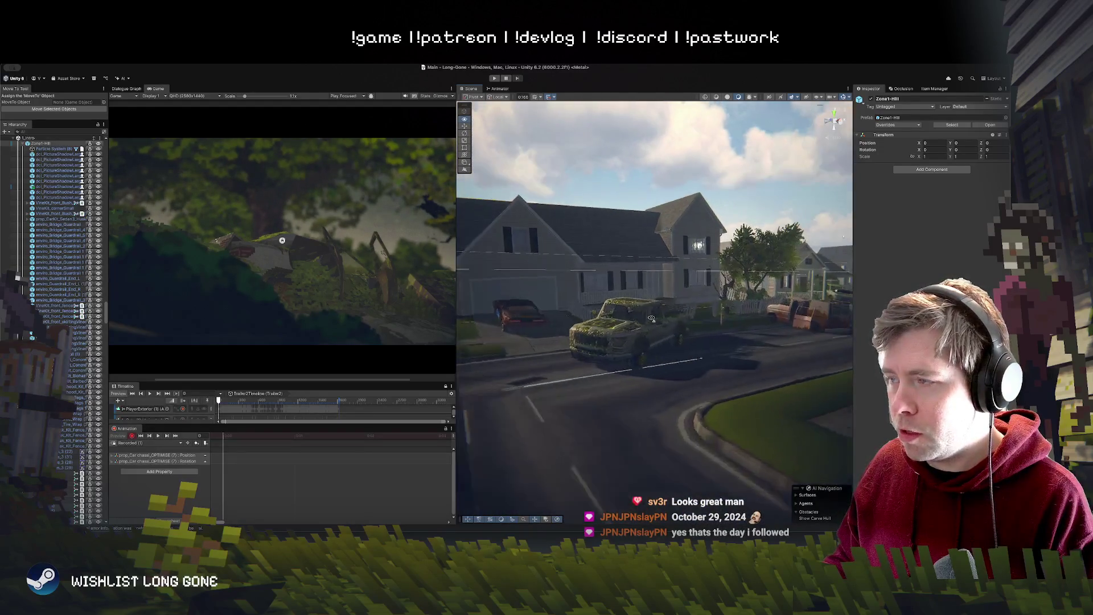
key("s")
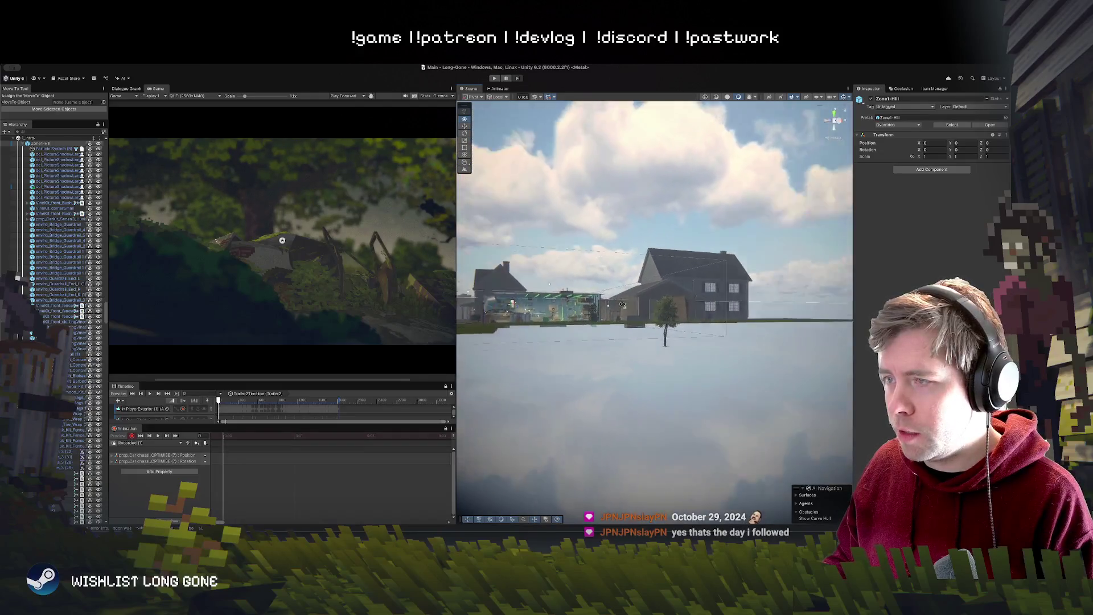
Step: Swing the Scene camera across the sky around to the grey boxes and wooded car wreck
scroll(500, 288, "up", 5)
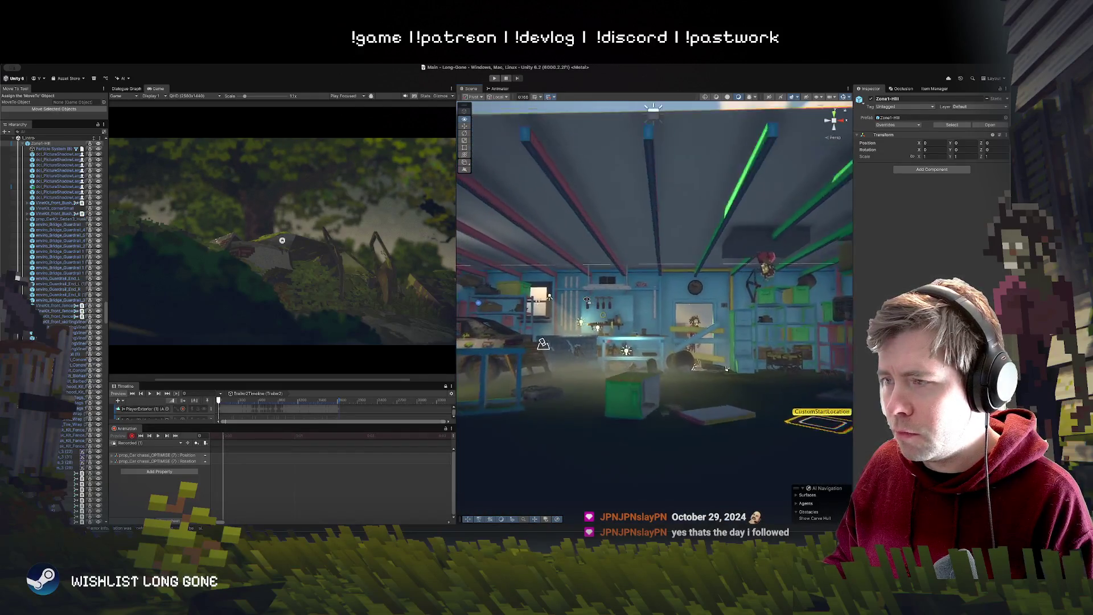
scroll(688, 313, "down", 10)
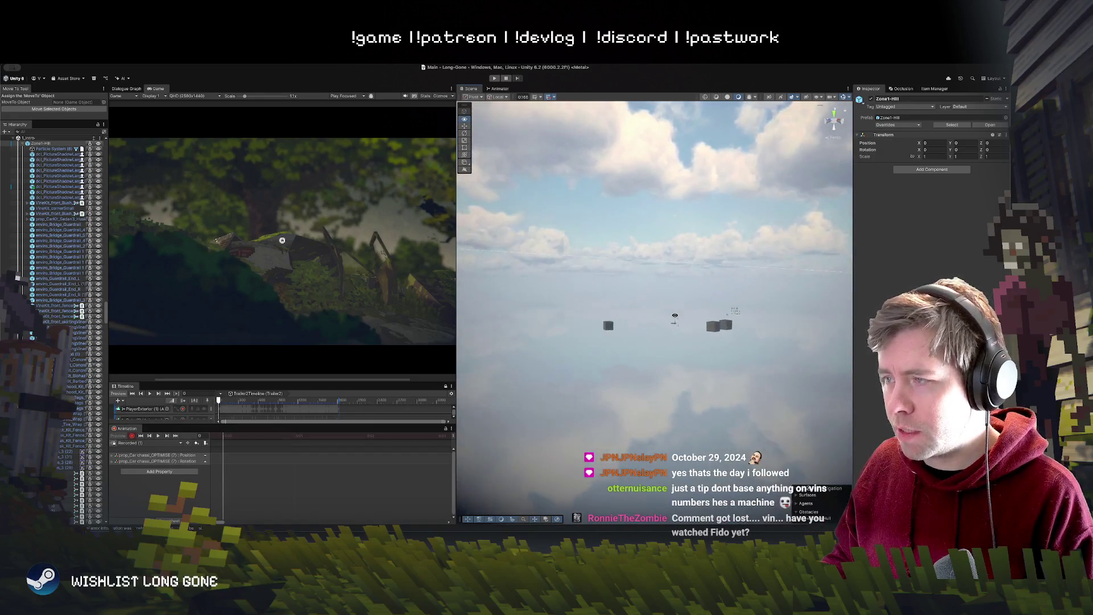
scroll(687, 313, "up", 5)
left_click_drag(688, 301, 791, 335)
mouse_move(769, 379)
left_mouse_down()
mouse_move(478, 388)
mouse_move(572, 382)
left_mouse_up()
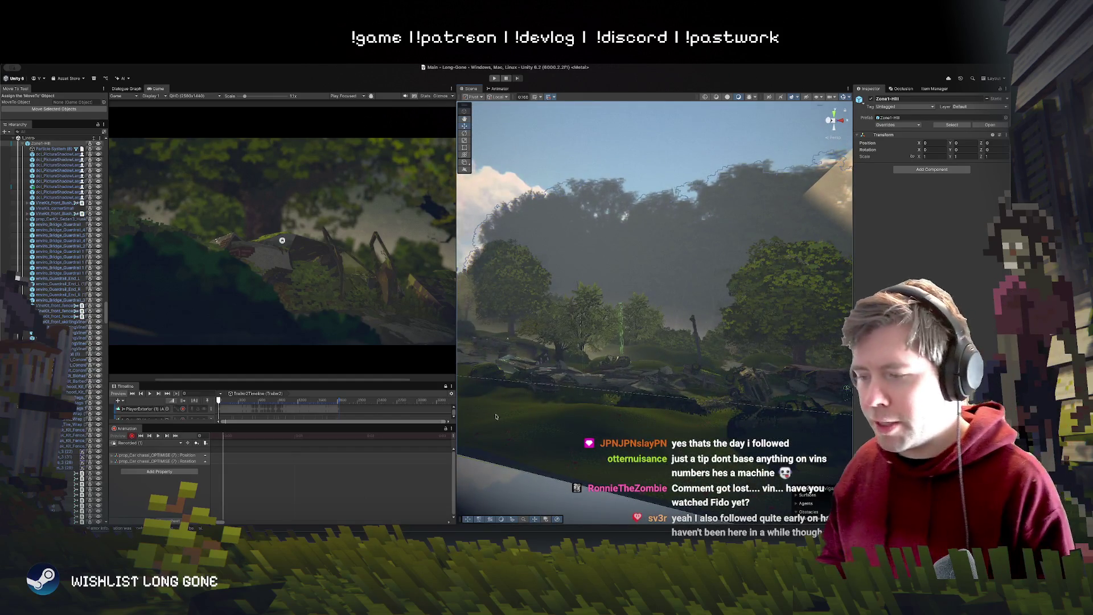
Step: Frame the tree and car wreck in the Scene view, scrub the Timeline to frame 209, and widen the Game view
left_click_drag(498, 418, 725, 370)
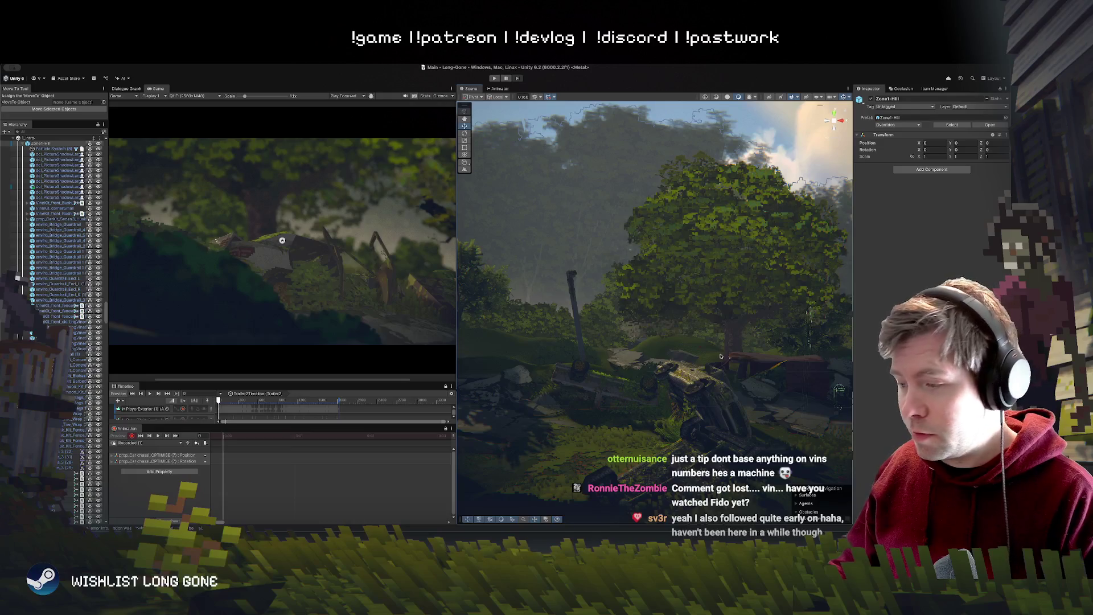
left_click_drag(720, 356, 720, 412)
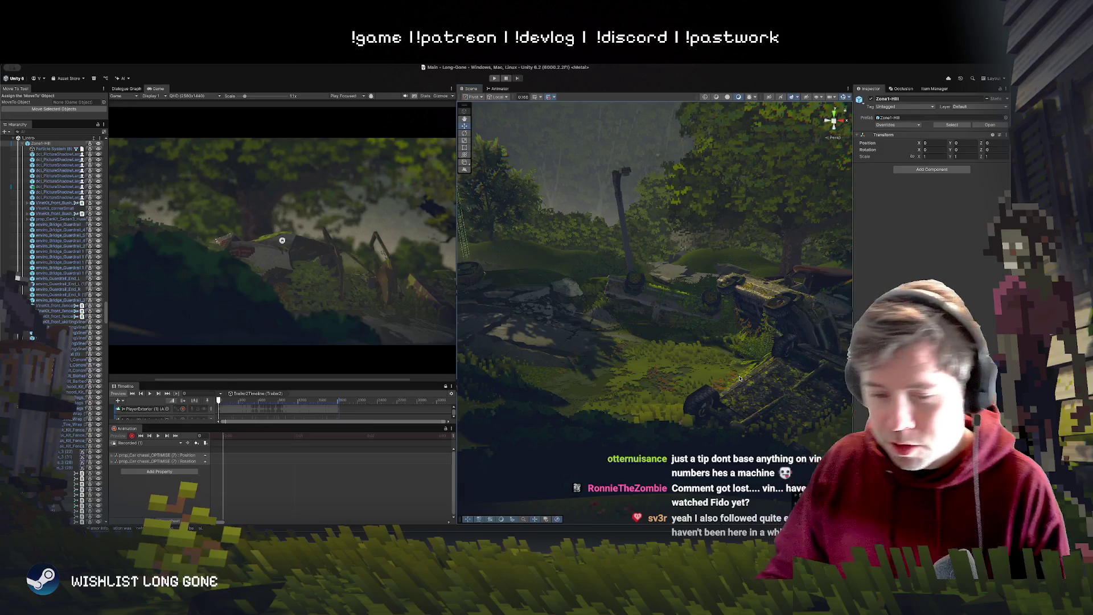
mouse_move(724, 343)
left_mouse_down()
mouse_move(738, 302)
mouse_move(796, 315)
mouse_move(787, 322)
left_mouse_up()
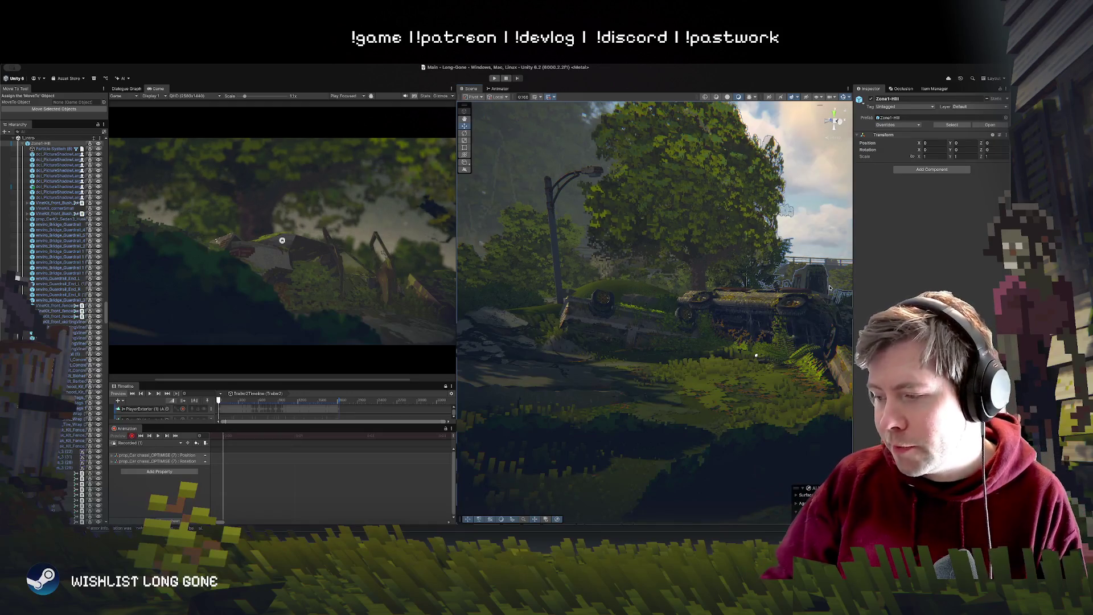
left_click_drag(559, 274, 512, 291)
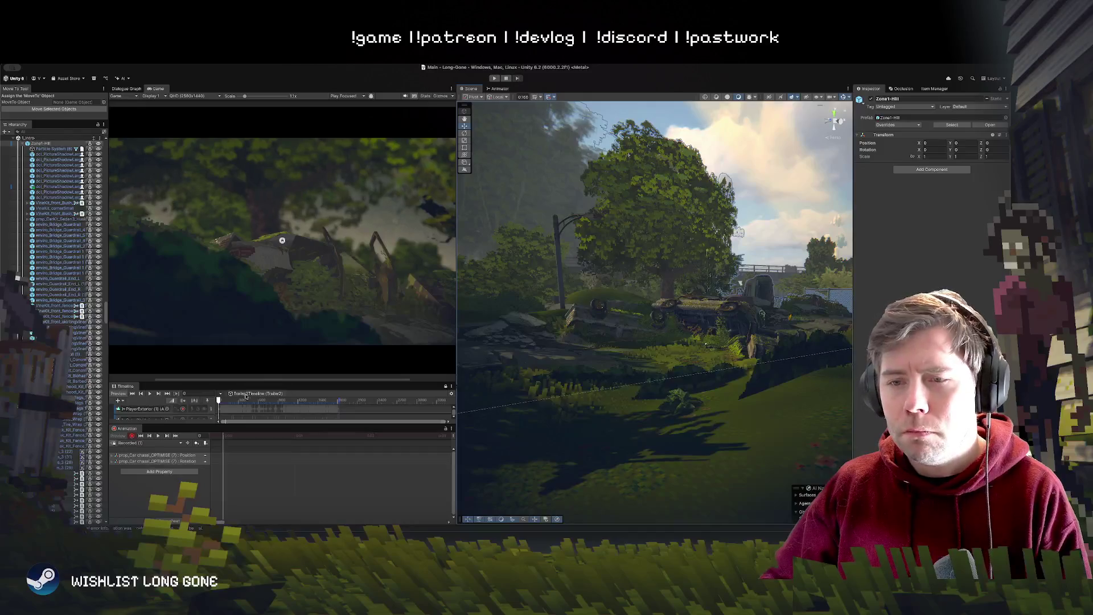
left_click_drag(218, 399, 232, 401)
left_click_drag(457, 308, 595, 307)
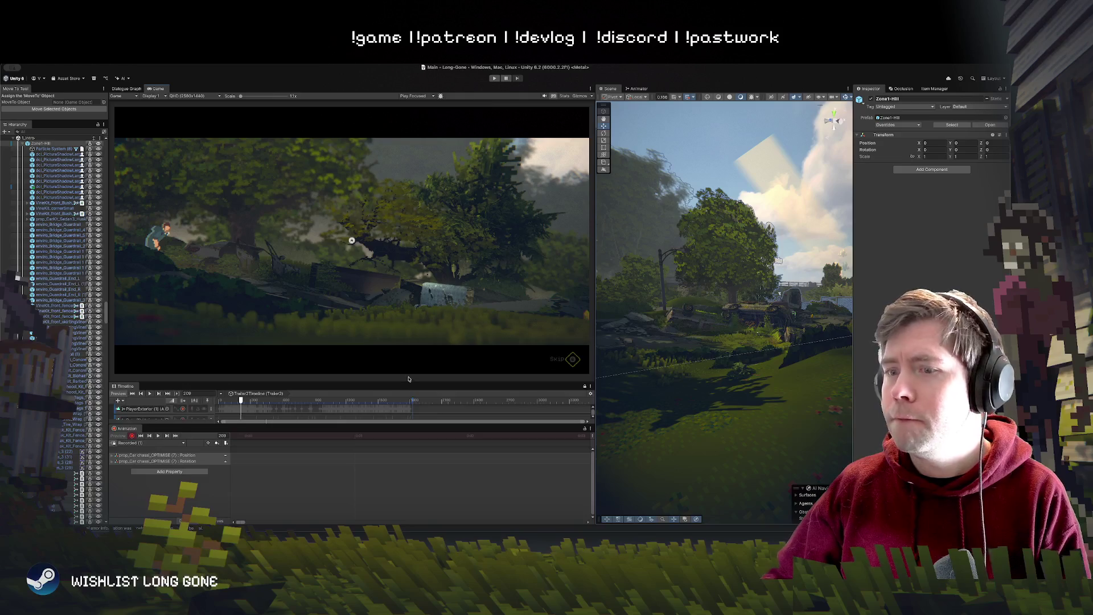
Step: Enter Play mode with Ctrl+P to watch the leap toward the floating car chassis
key("ctrl+p")
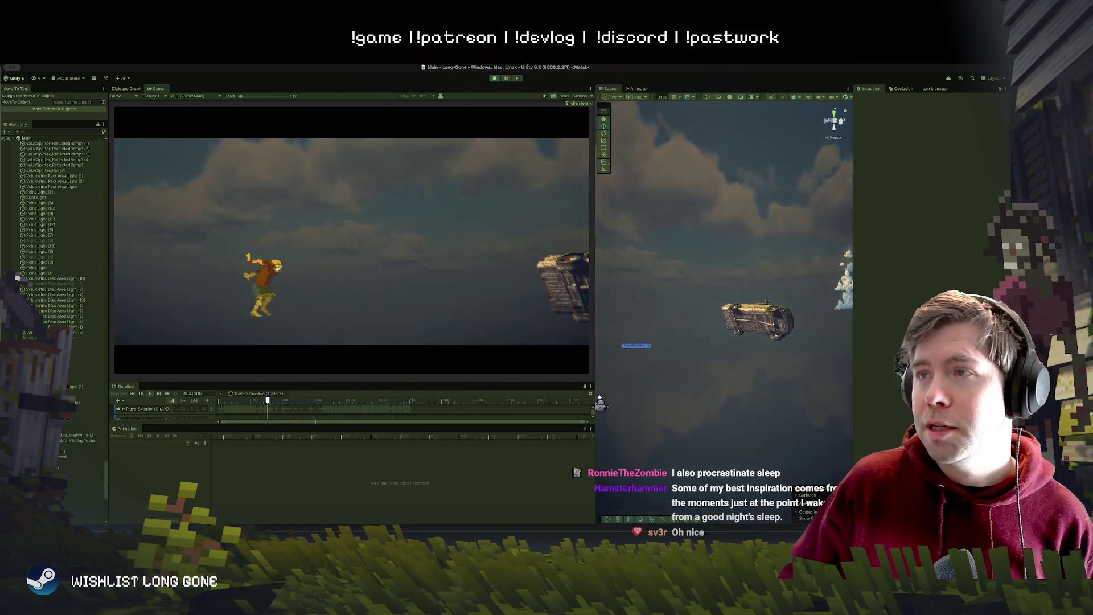
Step: Stop Play mode, select CrowLane_Garage, then select and expand FogOfWar in the Hierarchy, and play again
left_click(493, 79)
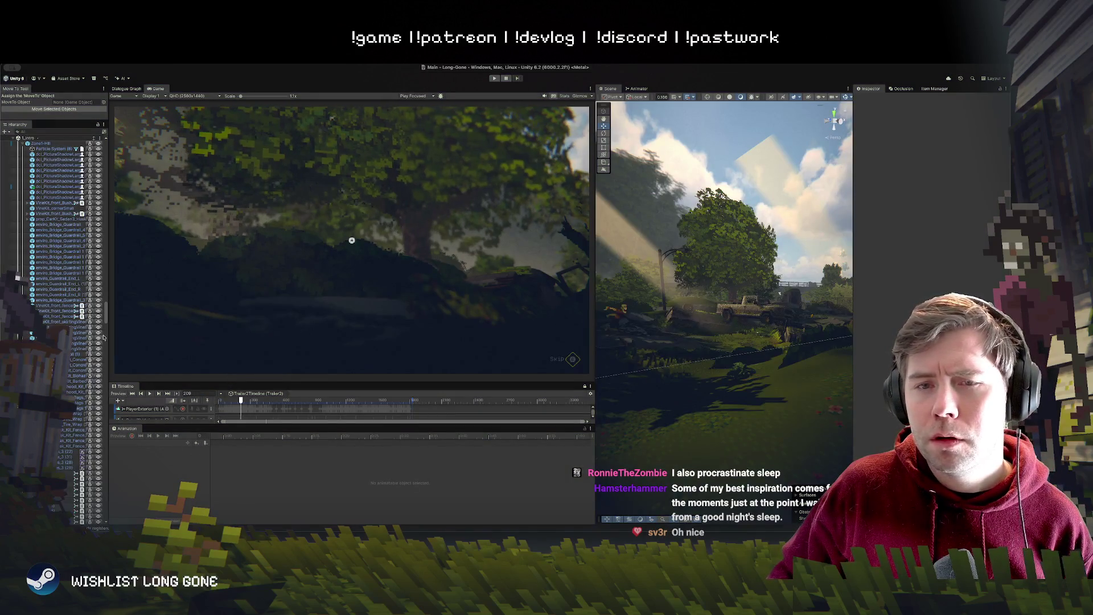
scroll(37, 300, "up", 10)
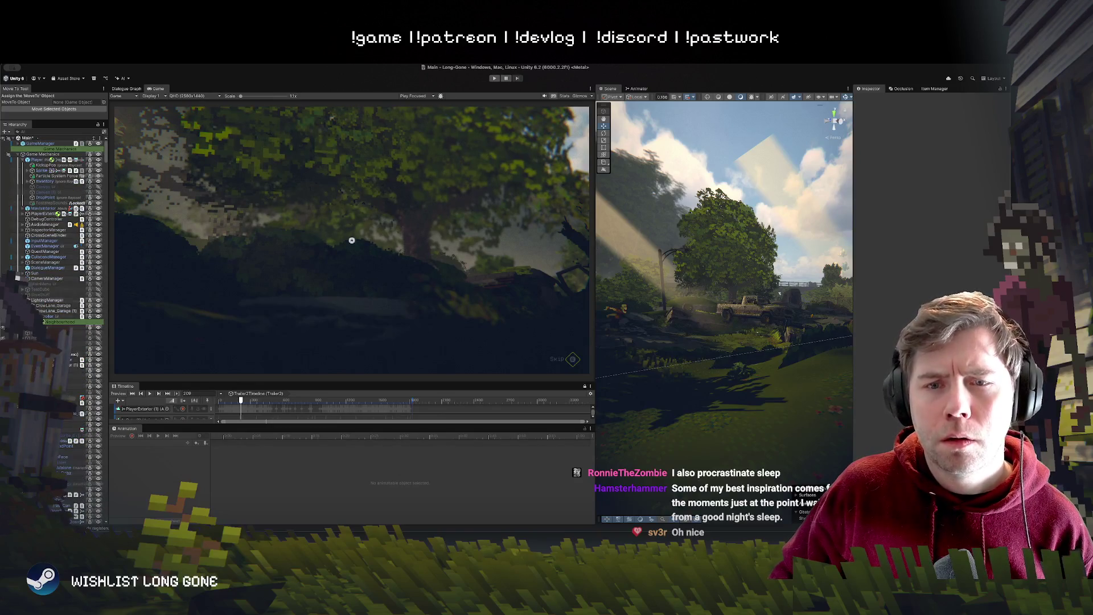
left_click(51, 306)
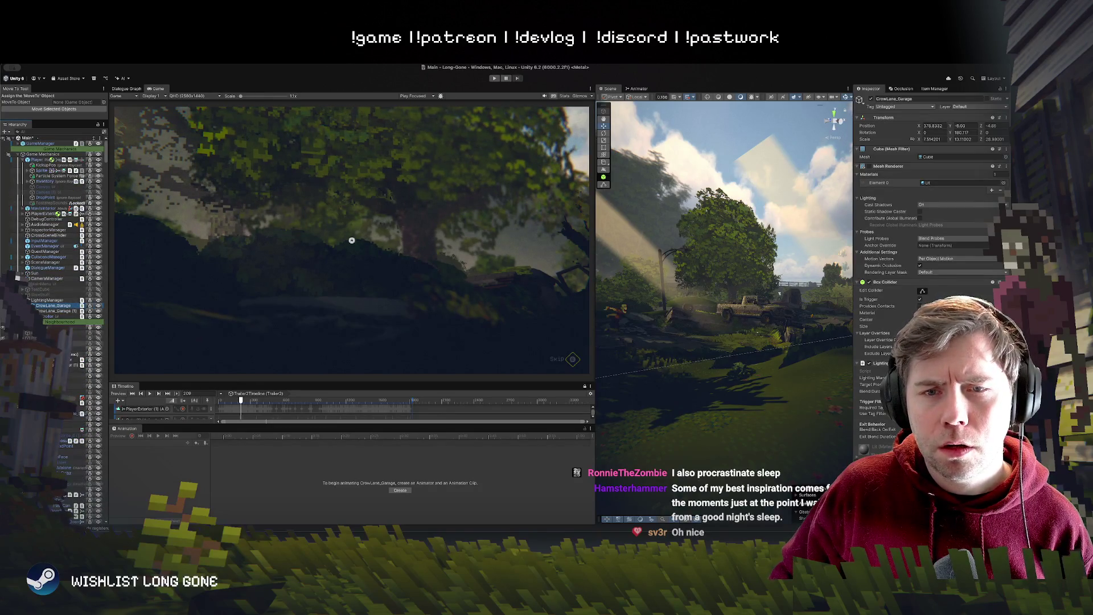
left_click(86, 348)
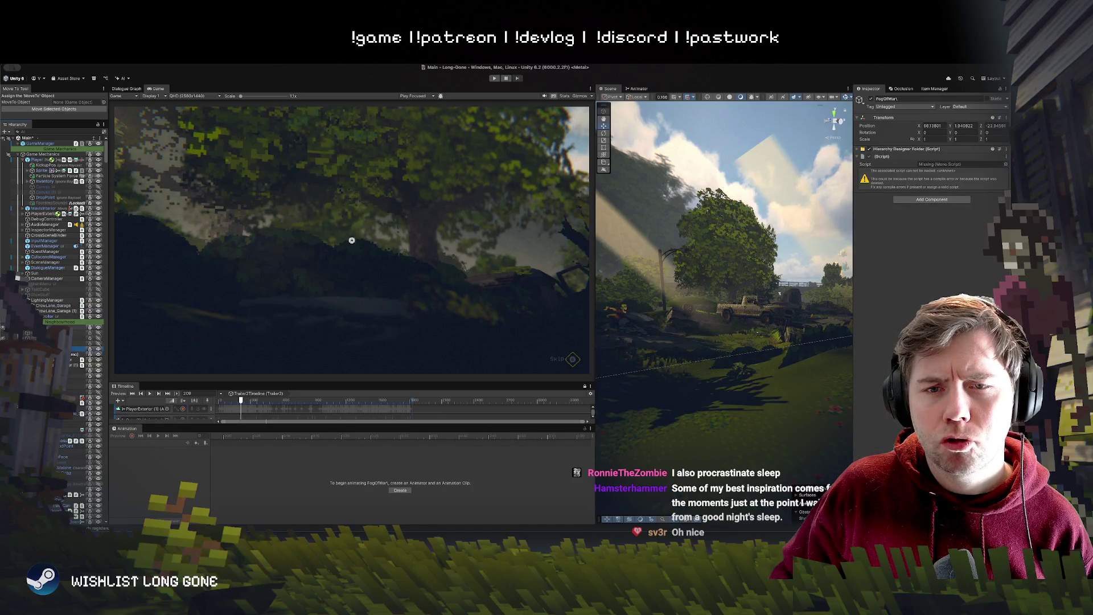
key("Right")
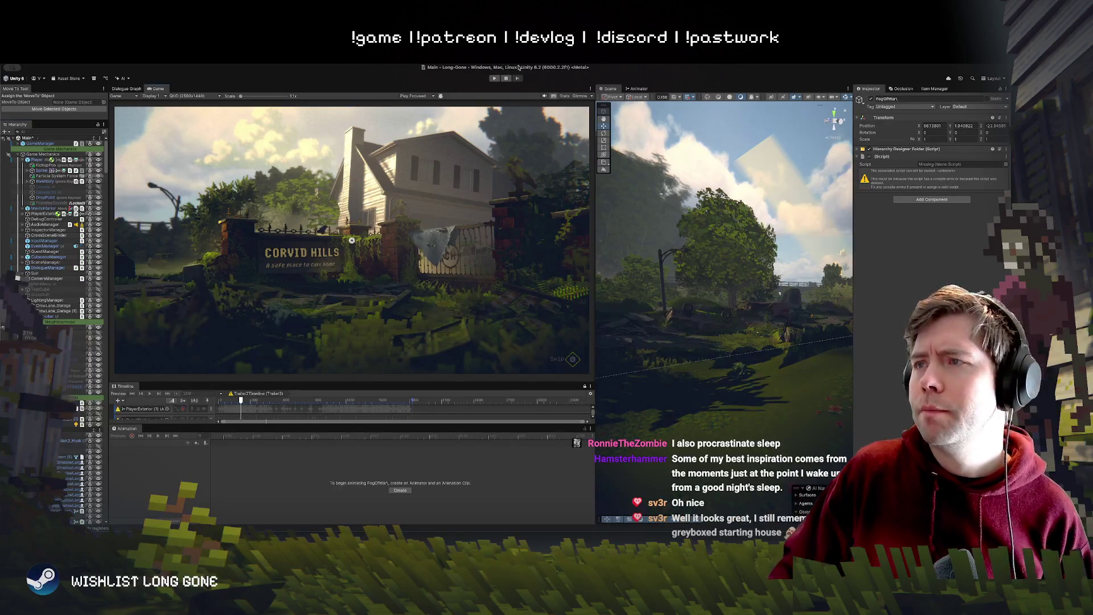
left_click(495, 78)
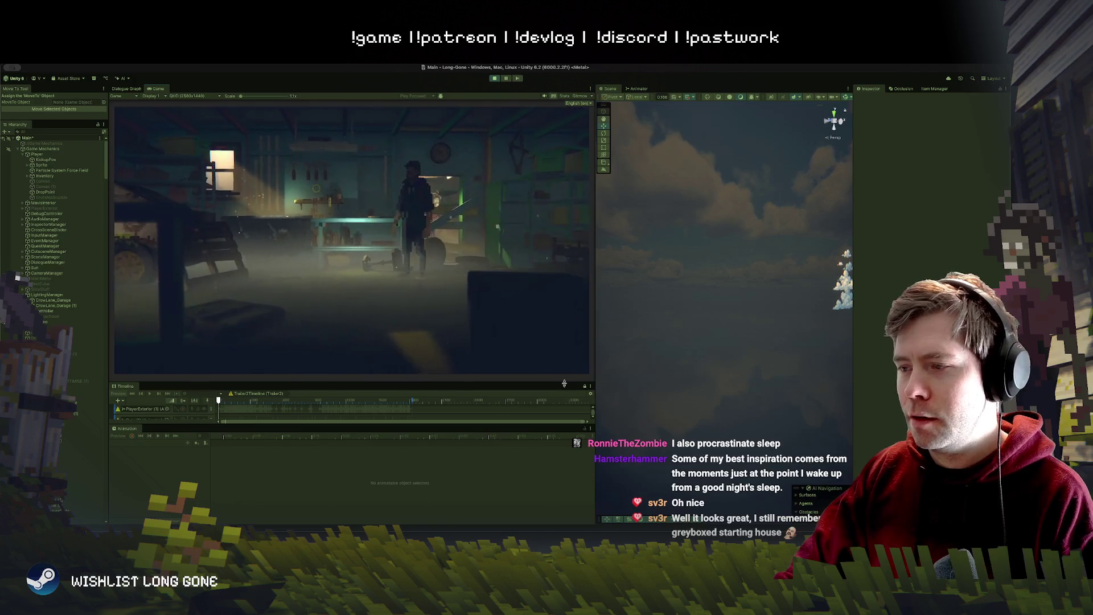
Step: Enlarge the Game view by shrinking the Timeline below it and narrowing the Scene view
left_click_drag(567, 385, 568, 442)
left_click_drag(596, 383, 718, 370)
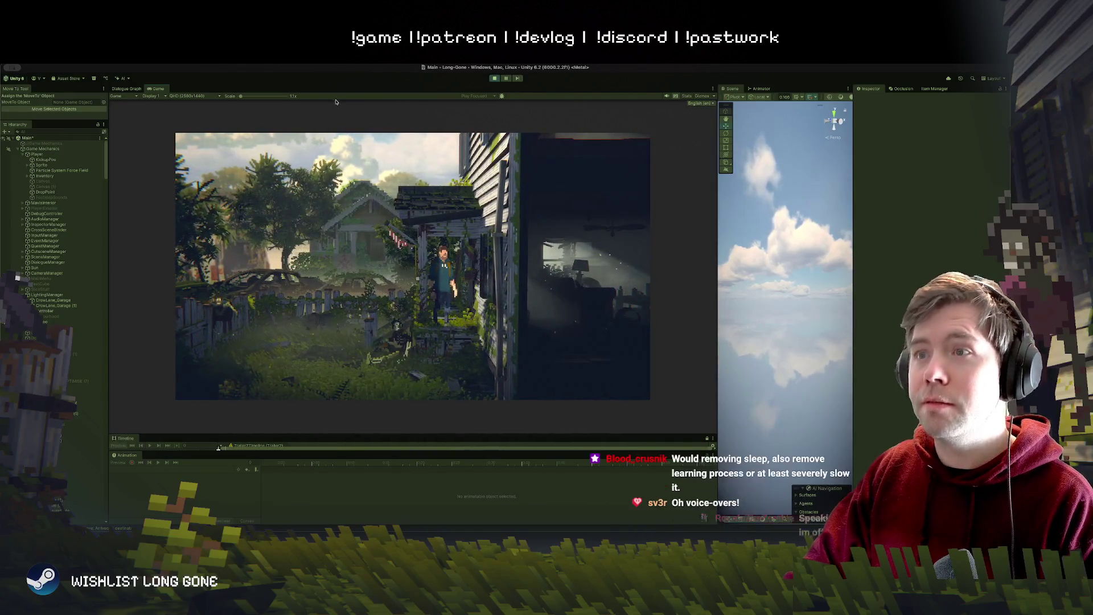
Step: Try Game view scales from 3.7x down, leave the resolution unchanged, and settle on 1.4x
left_click_drag(241, 97, 256, 97)
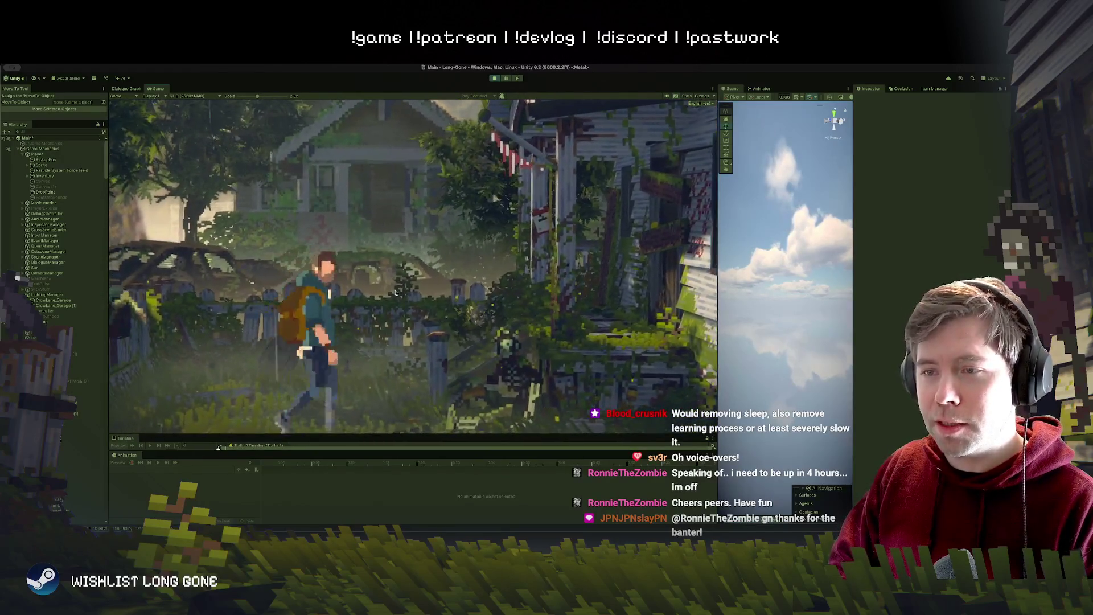
left_click_drag(244, 96, 142, 111)
left_click(186, 97)
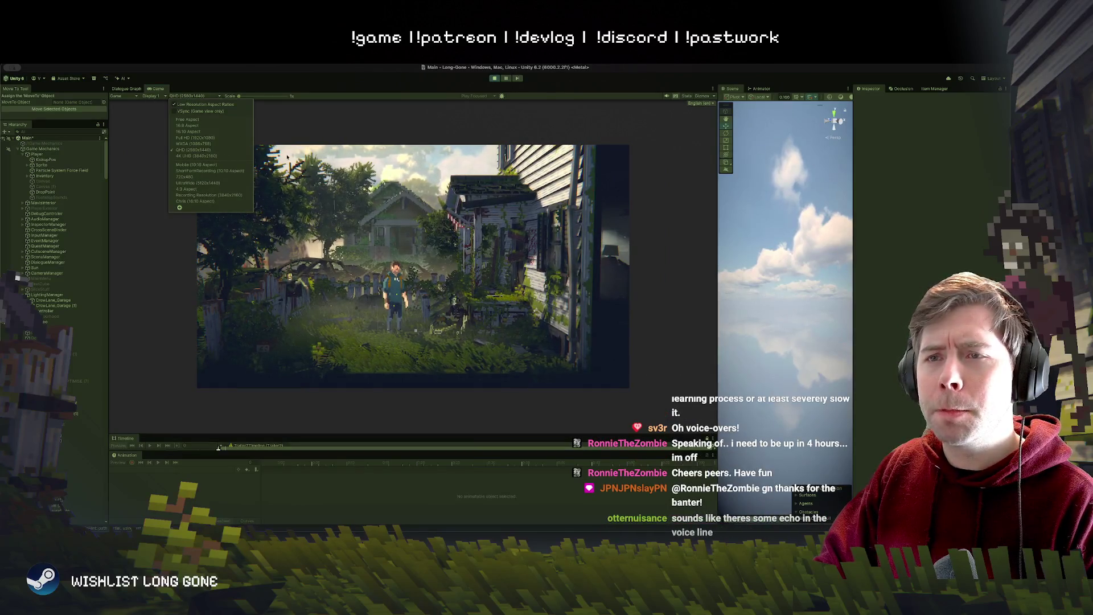
left_click(268, 147)
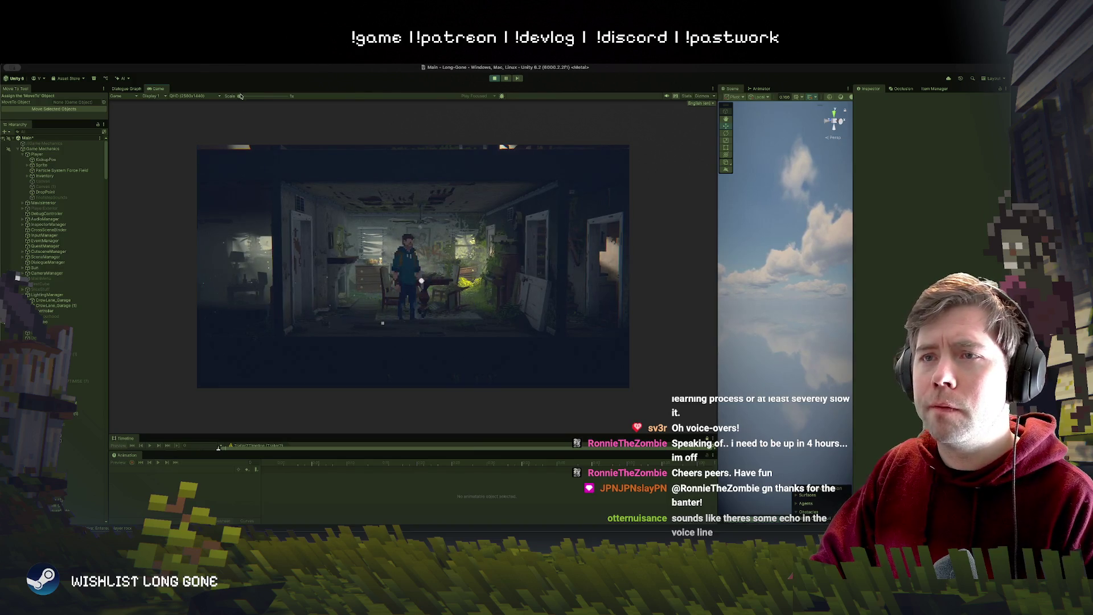
left_click_drag(240, 95, 246, 96)
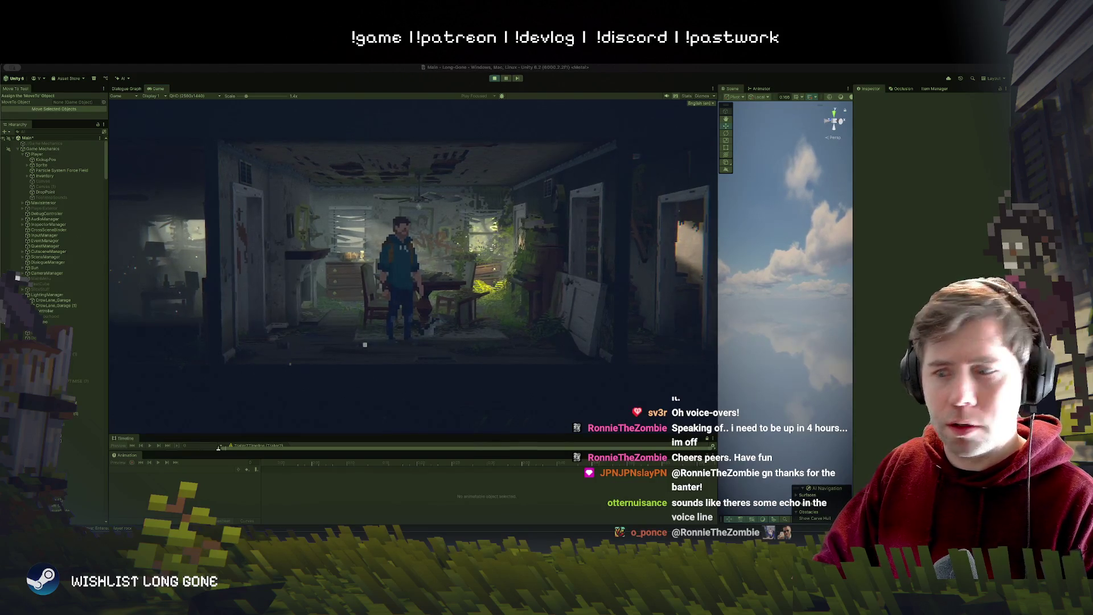
Step: Move the Mavis Controller aside, send Mavis the Hint command, and refocus the main editor window
mouse_move(305, 162)
left_mouse_down()
mouse_move(163, 175)
mouse_move(174, 234)
left_mouse_up()
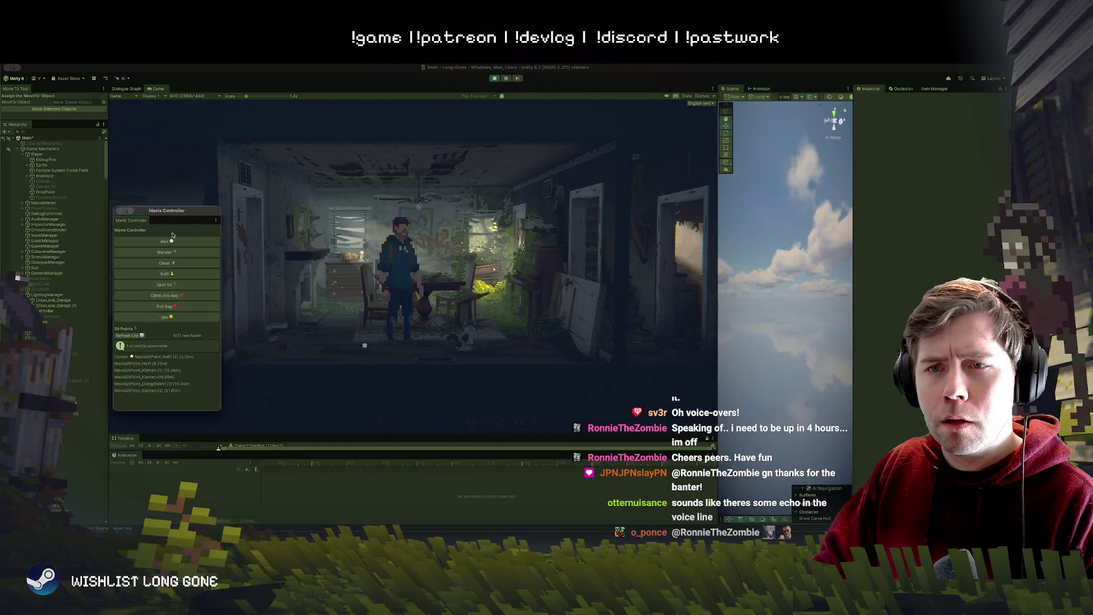
left_click(165, 244)
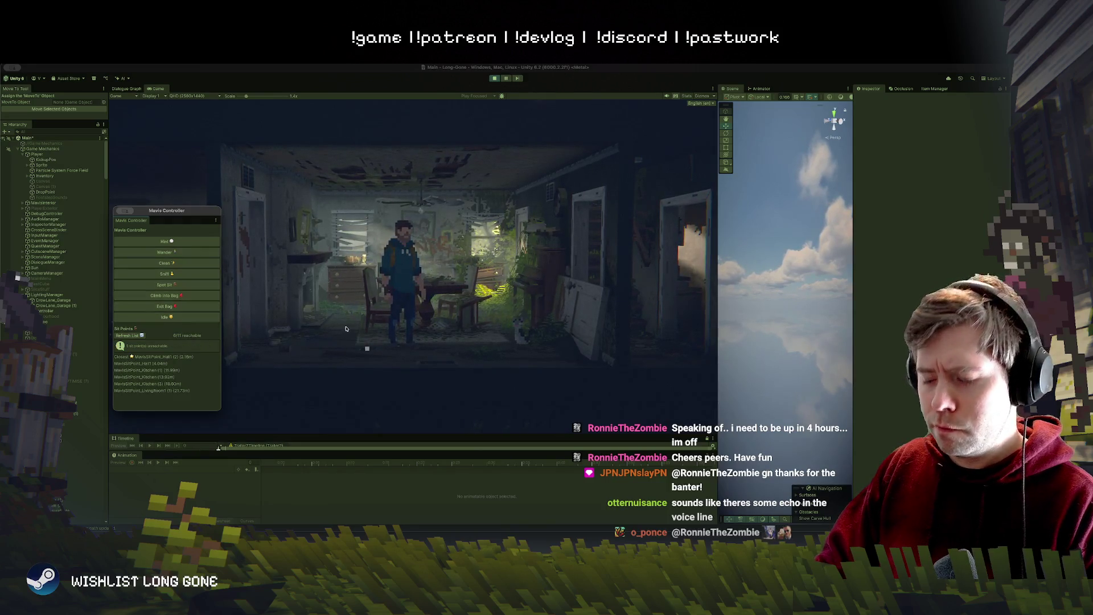
left_click(338, 235)
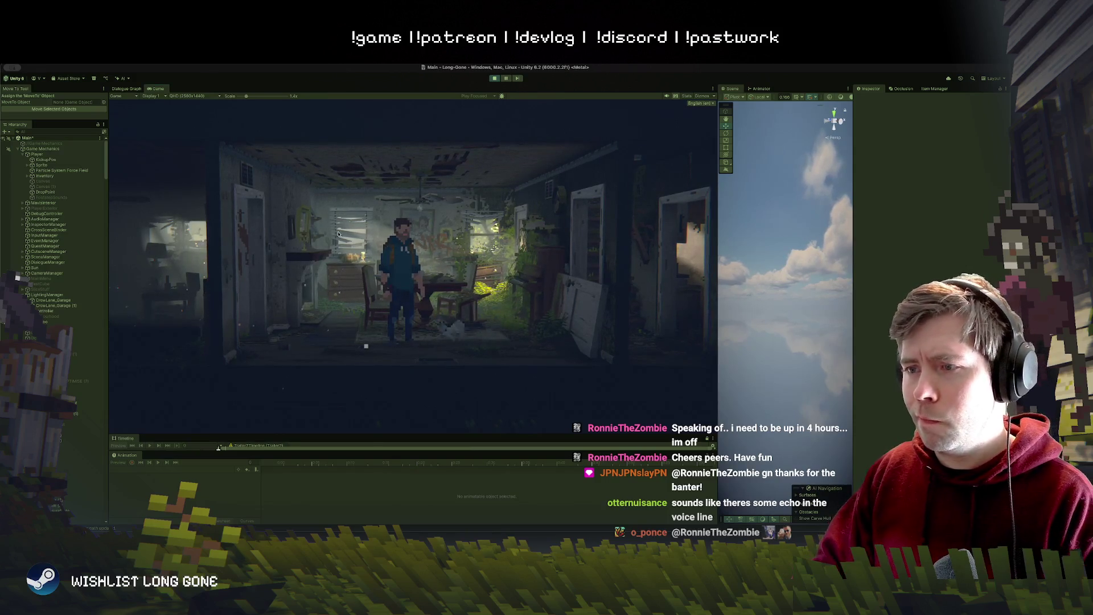
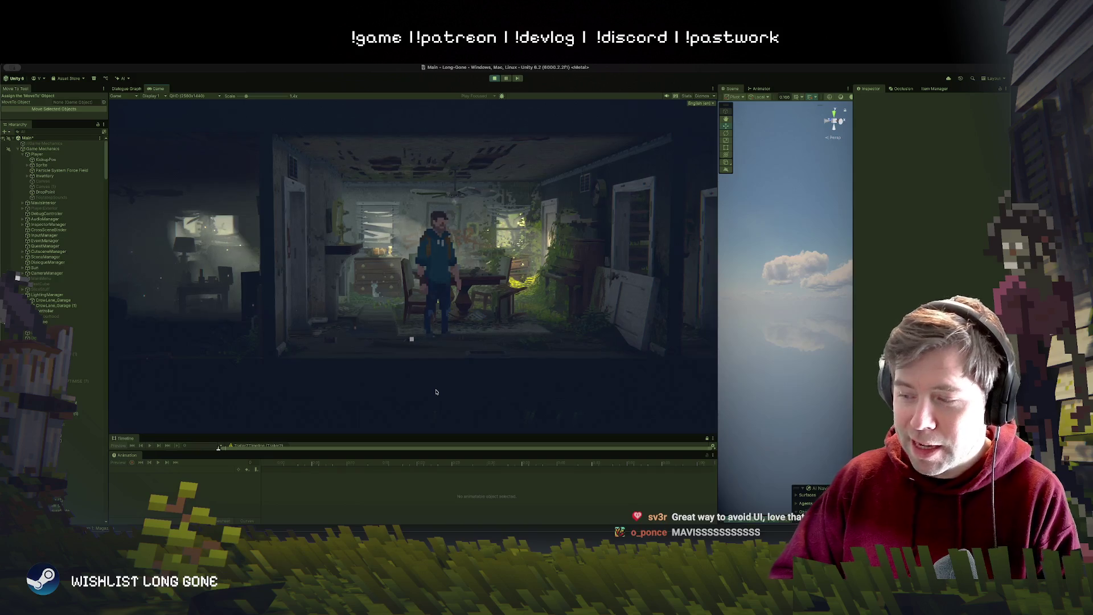
Step: Walk to the table, pick up the item, and combine the Bullet with the Rusted Pistol into a loaded pistol
key("d")
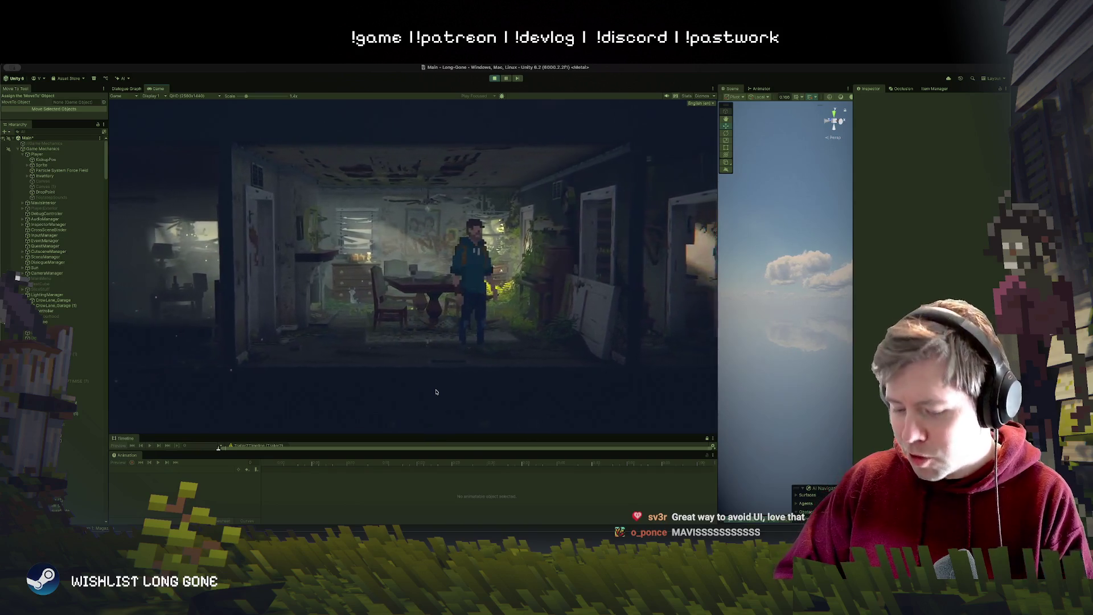
key("e")
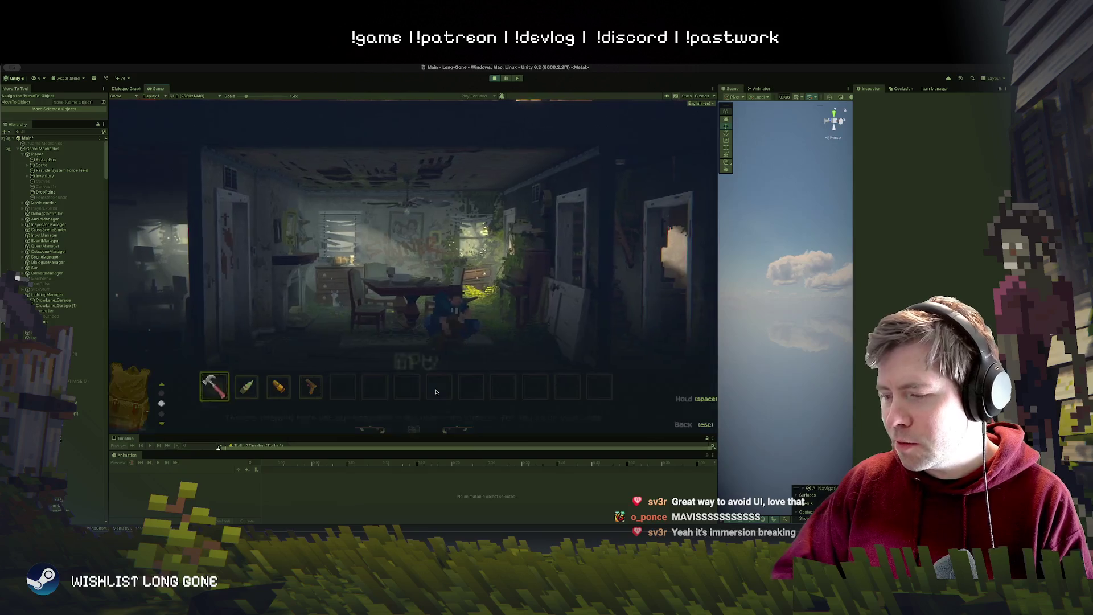
key("d")
key("d")
key("d")
key("a")
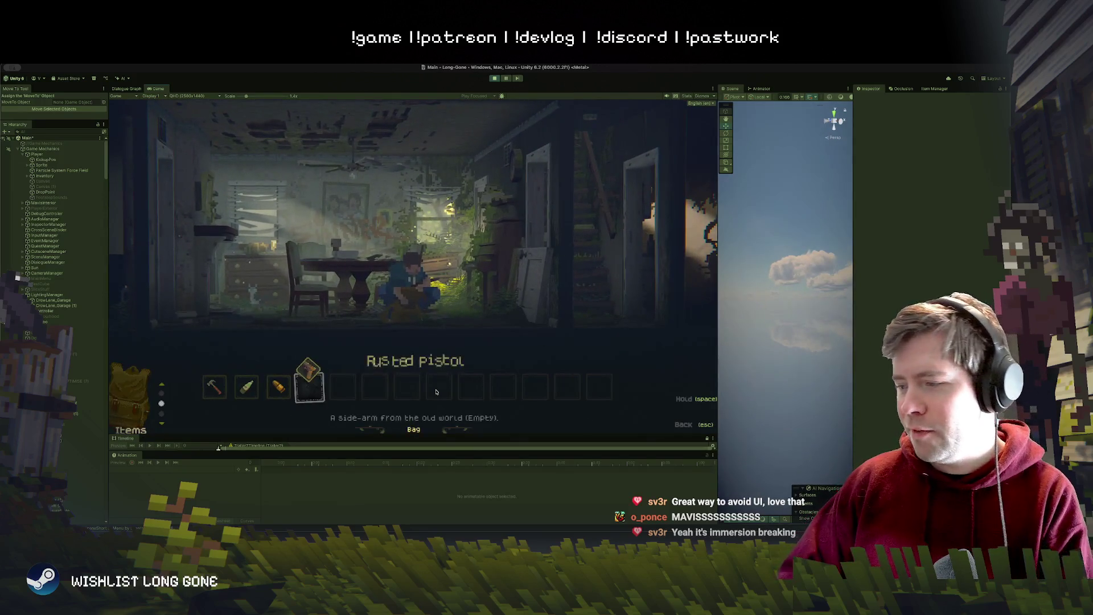
key("e")
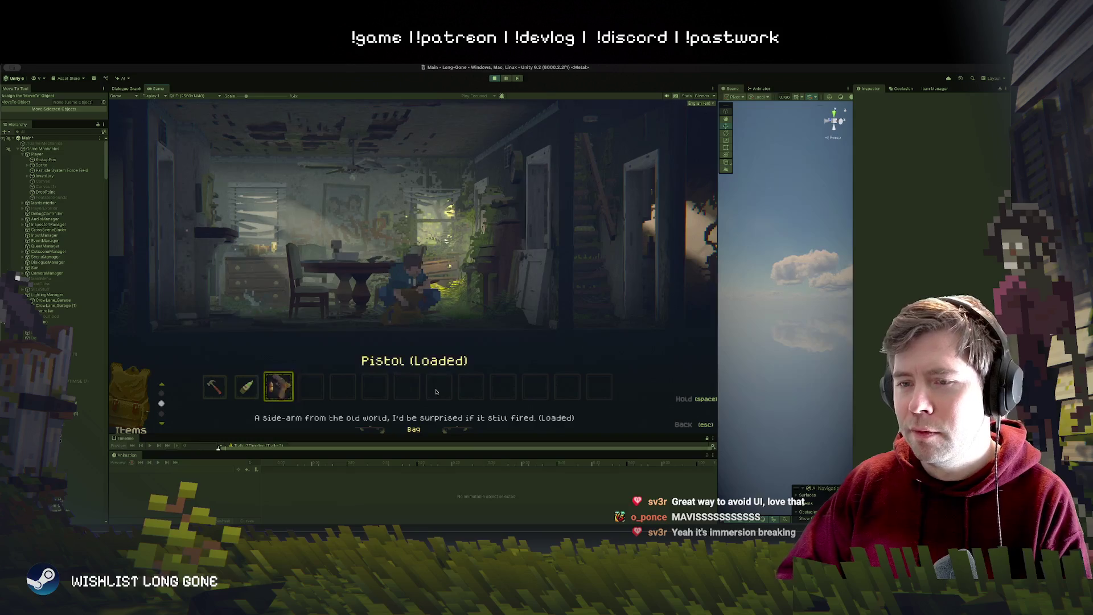
key("a")
key("a")
key("d")
key("d")
key("Escape")
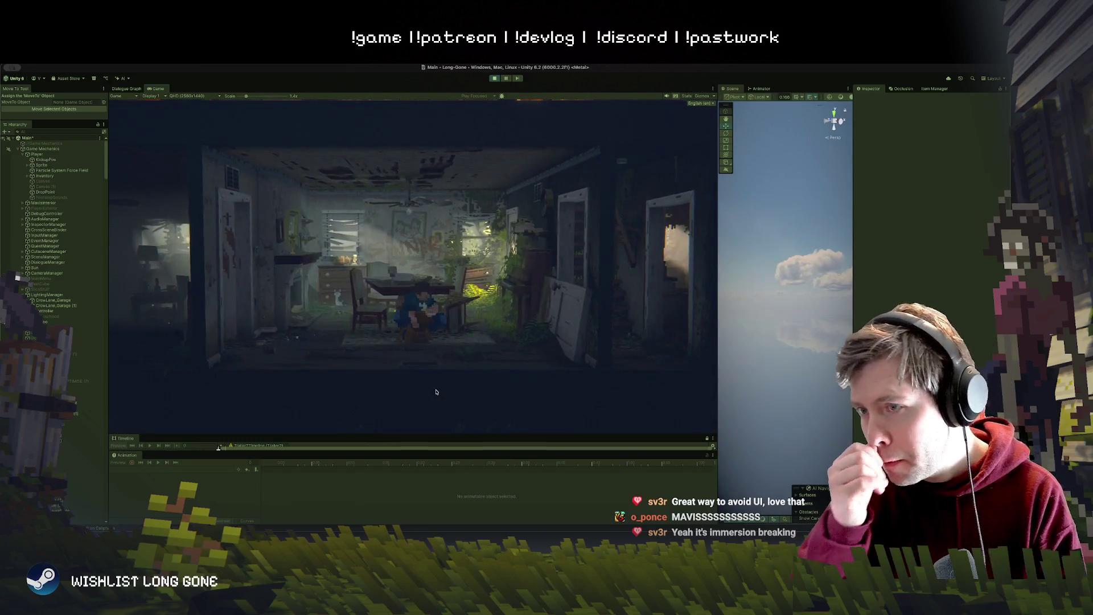
Step: Try the loaded pistol on Super De-Rust-O, close the inventory, and walk right toward the table
key("Tab")
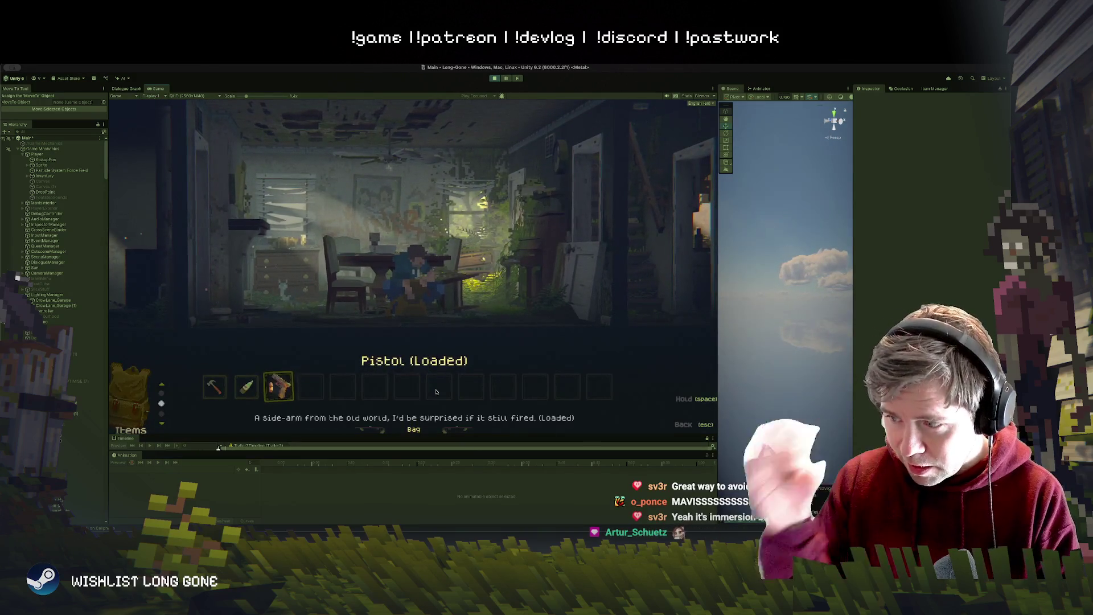
key("space")
key("Left")
key("space")
key("Escape")
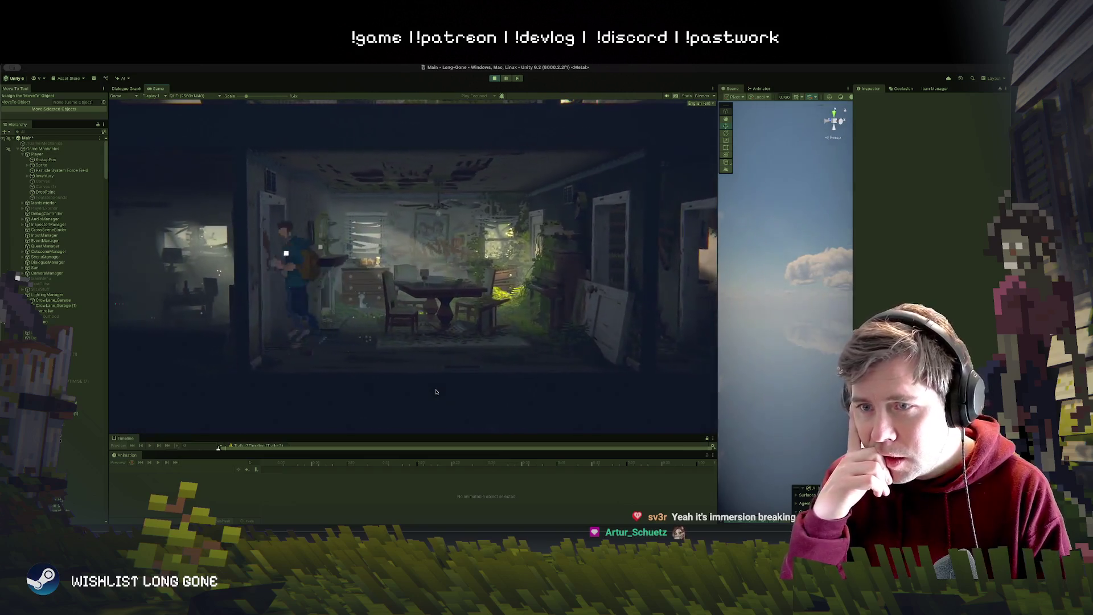
key("Right")
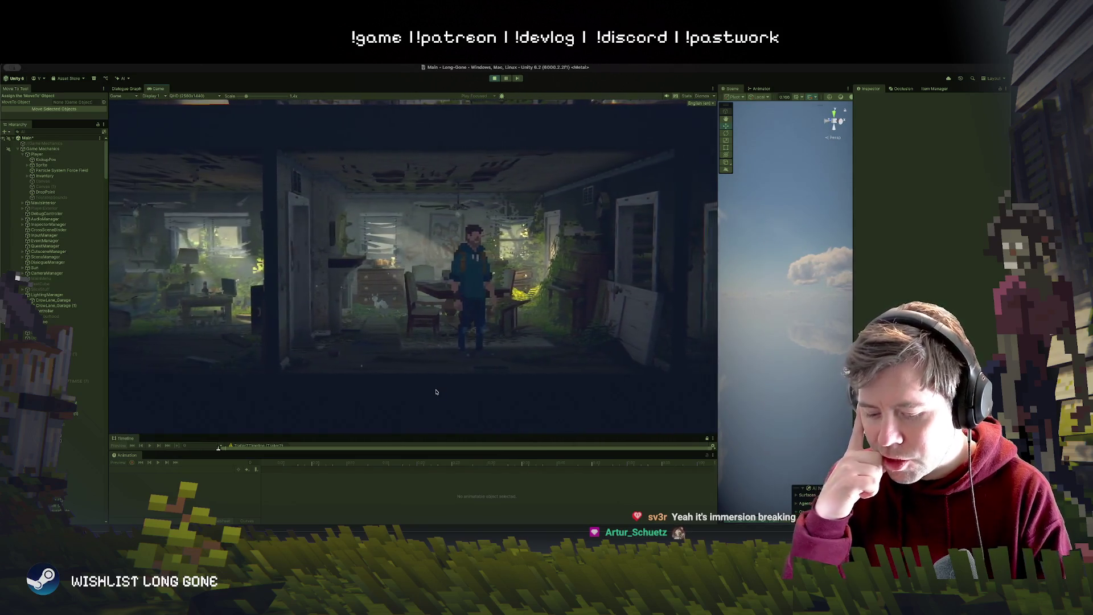
key("Tab")
Step: Flip the in-game journal to its Map page and then its Catalog page
key("e")
key("e")
key("e")
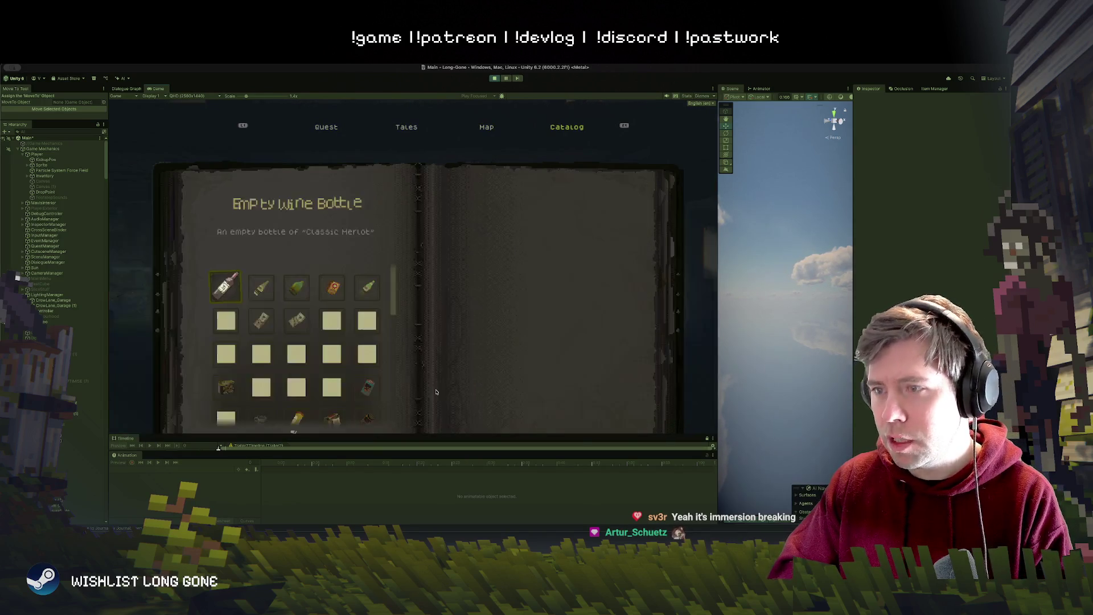
key("q")
key("e")
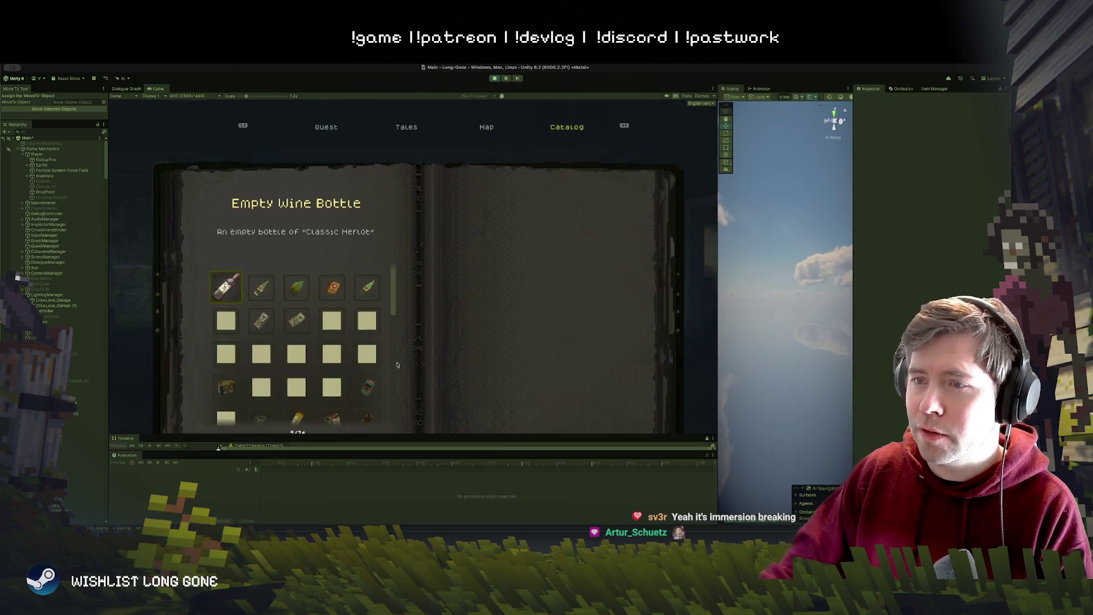
mouse_move(332, 286)
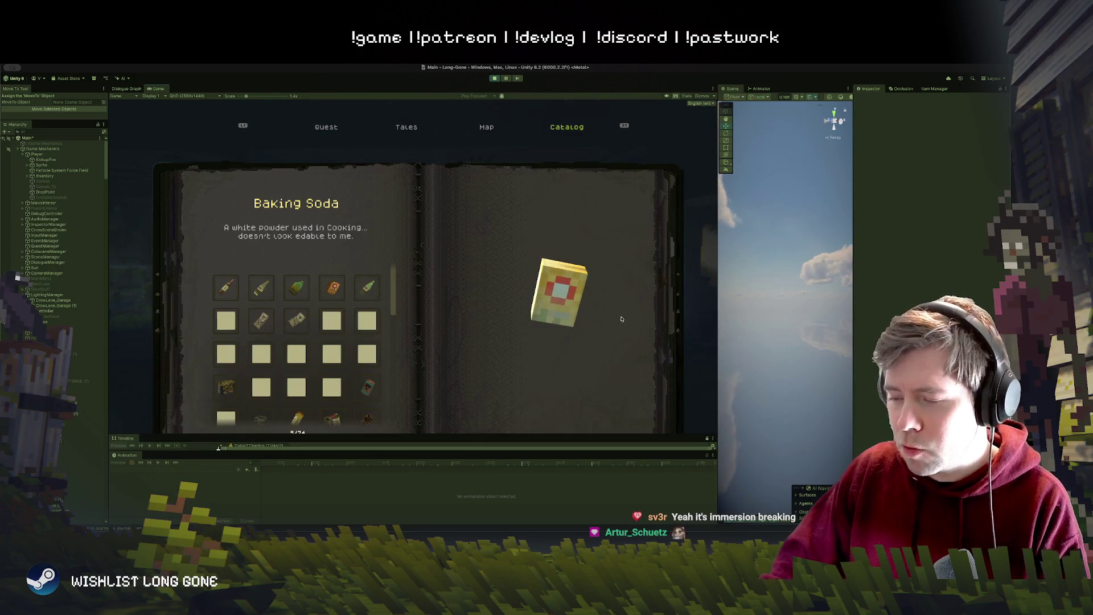
Step: Reopen the journal on Quest, switch to Map, close it, and walk the player left
key("j")
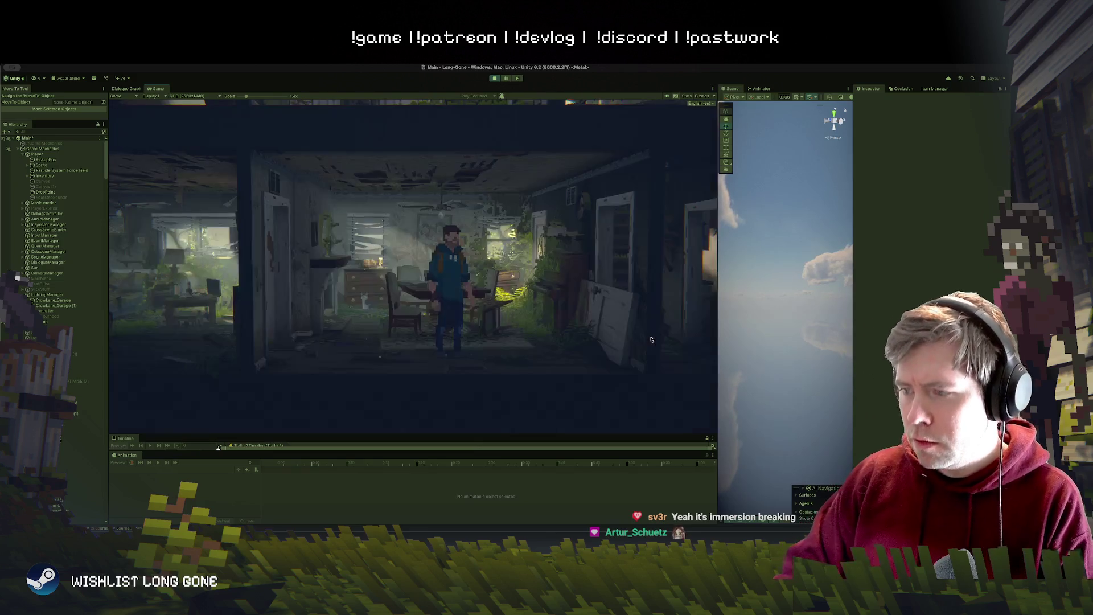
key("j")
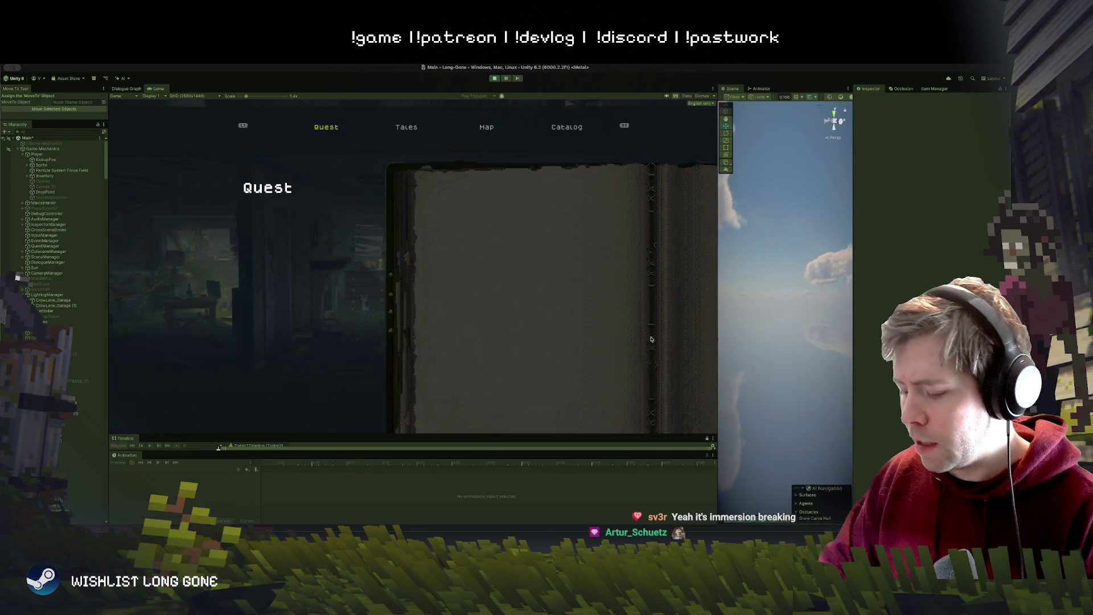
key("m")
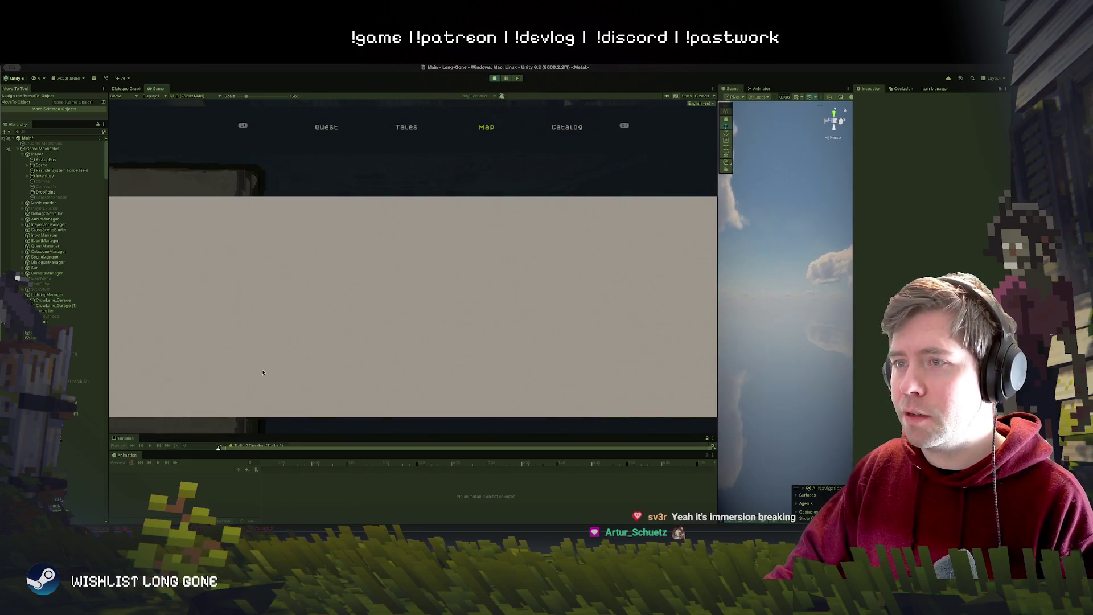
key("j")
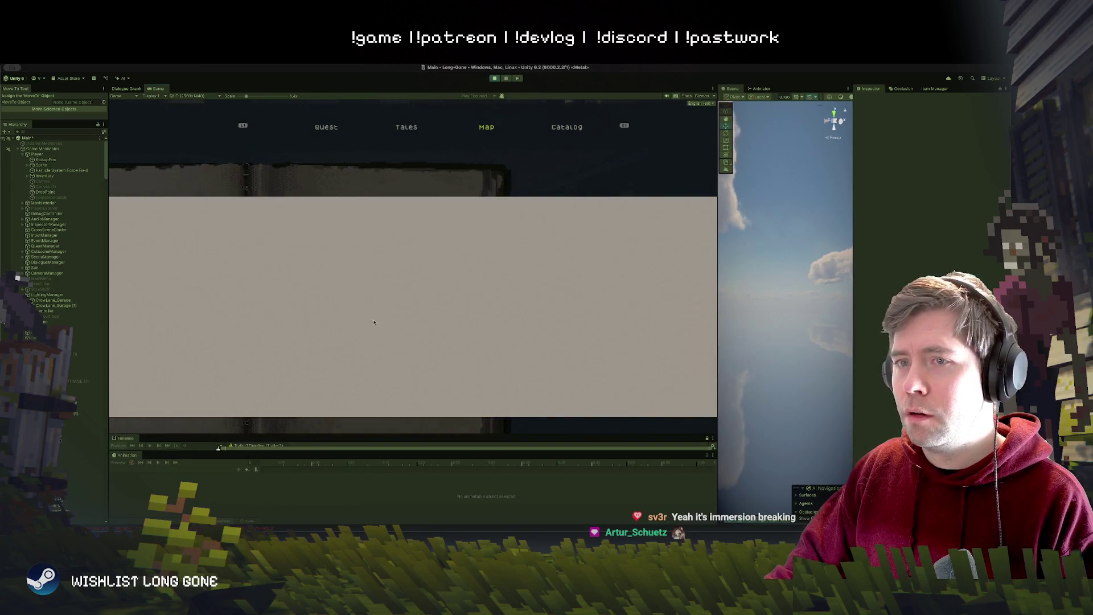
key("a")
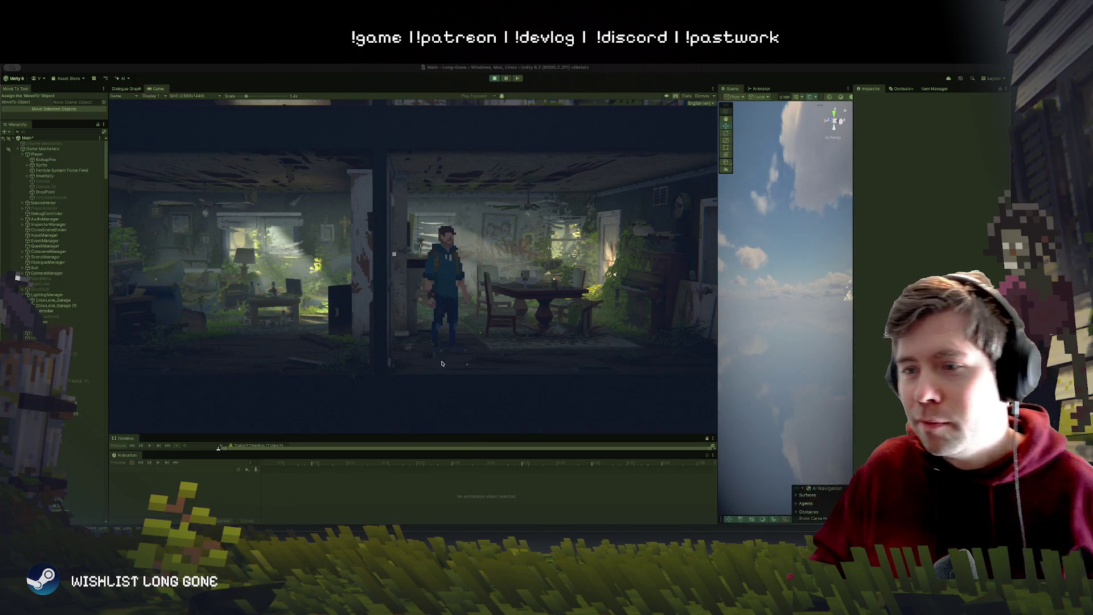
Step: Walk the player into the next room toward the window desk, briefly opening and closing the inventory bar
key("d")
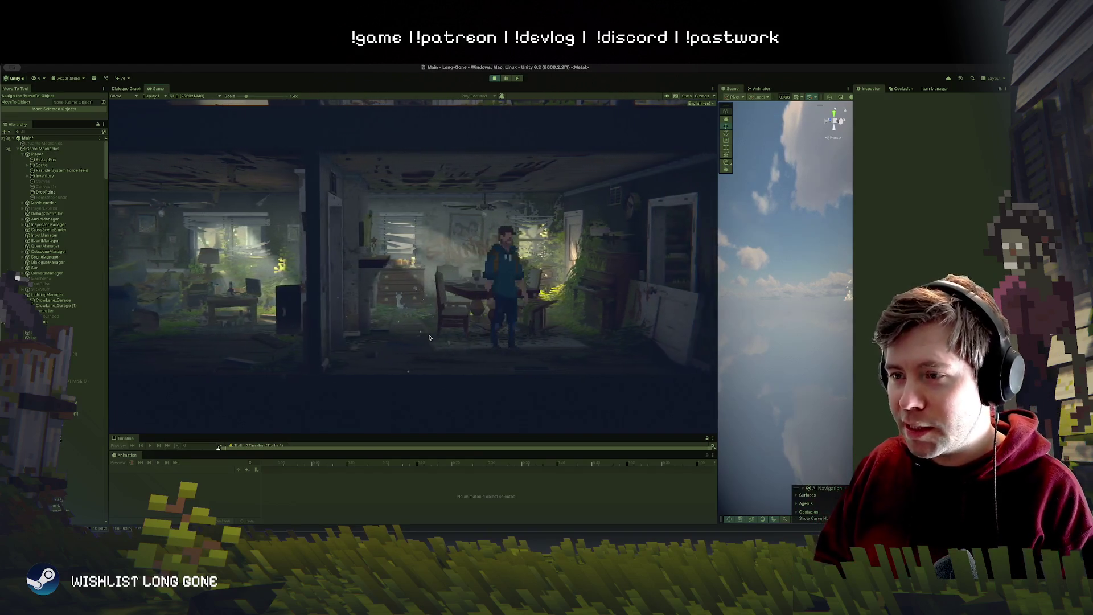
key("w")
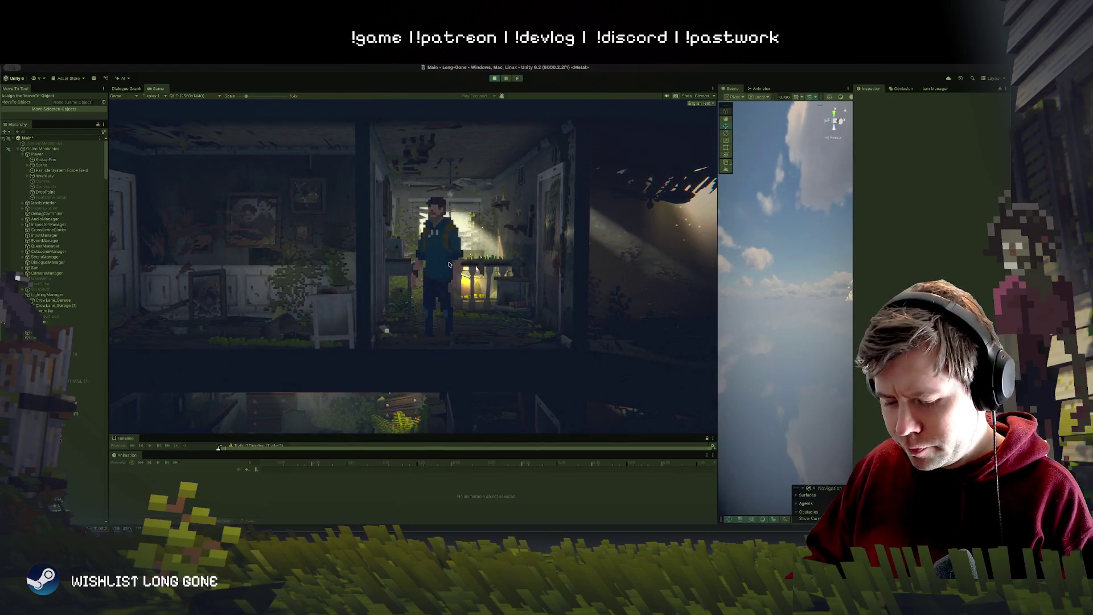
key("w")
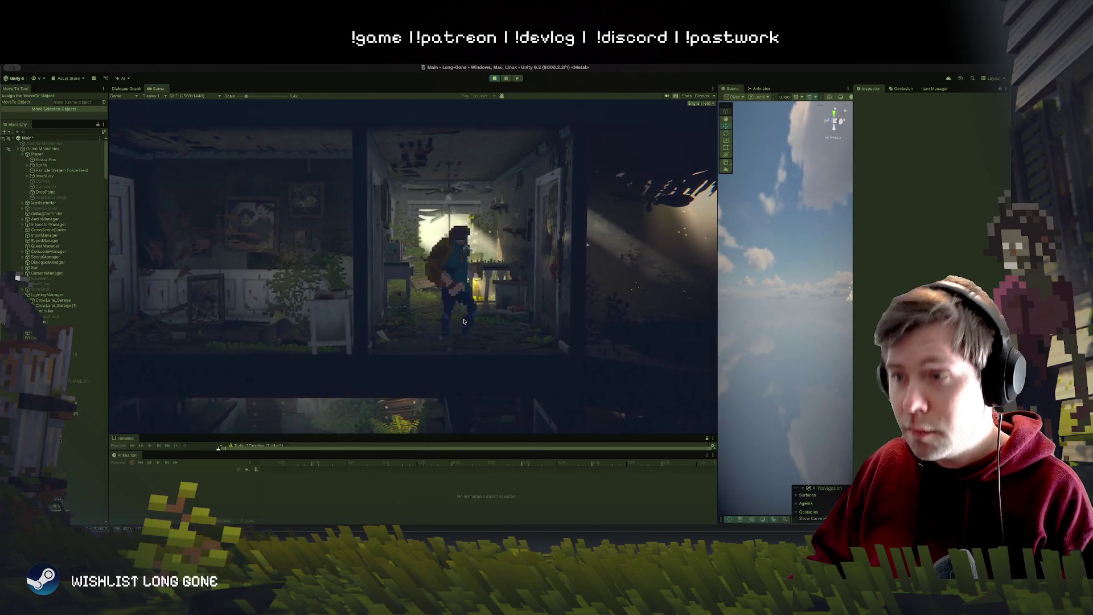
key("Tab")
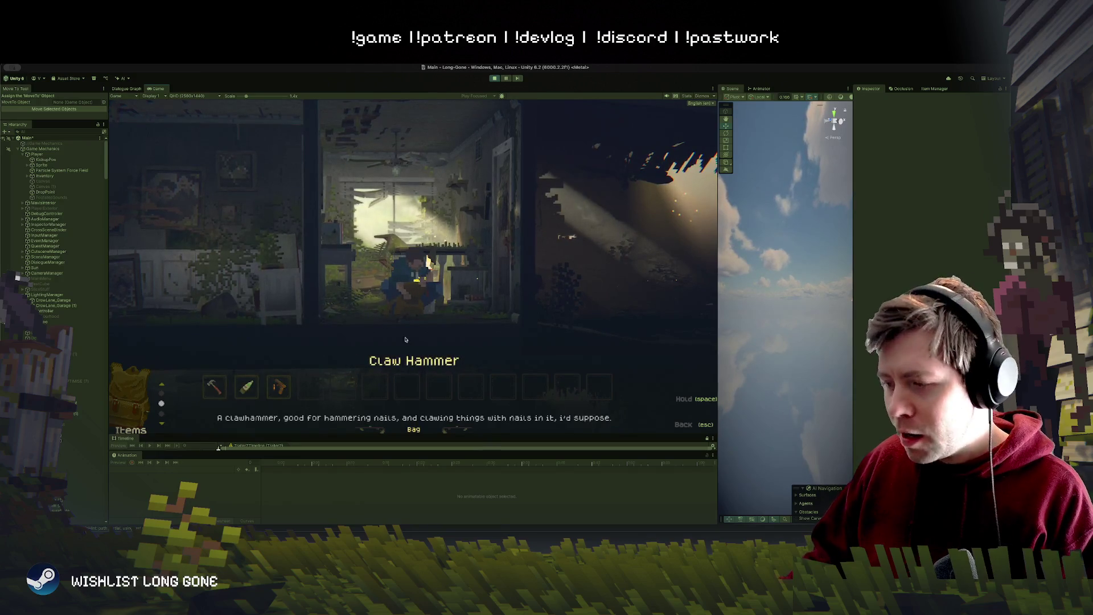
key("Escape")
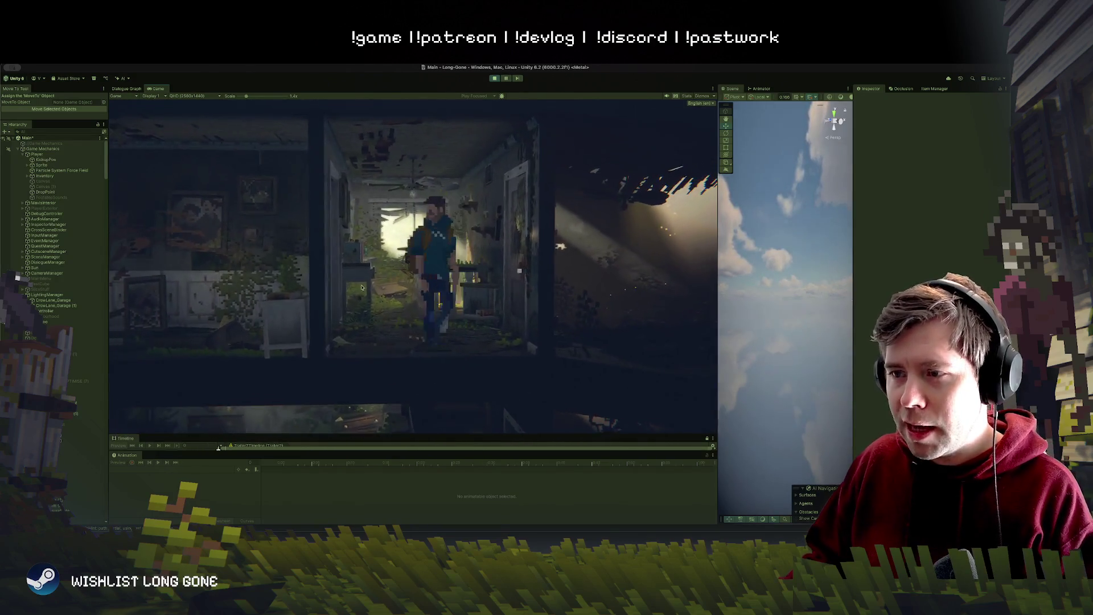
key("w")
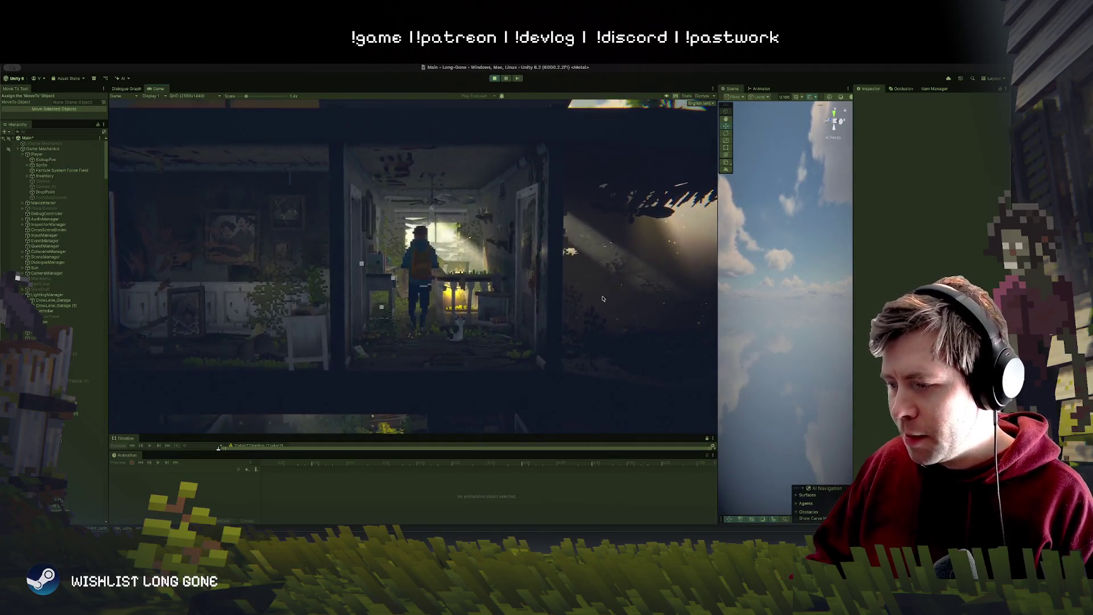
key("w")
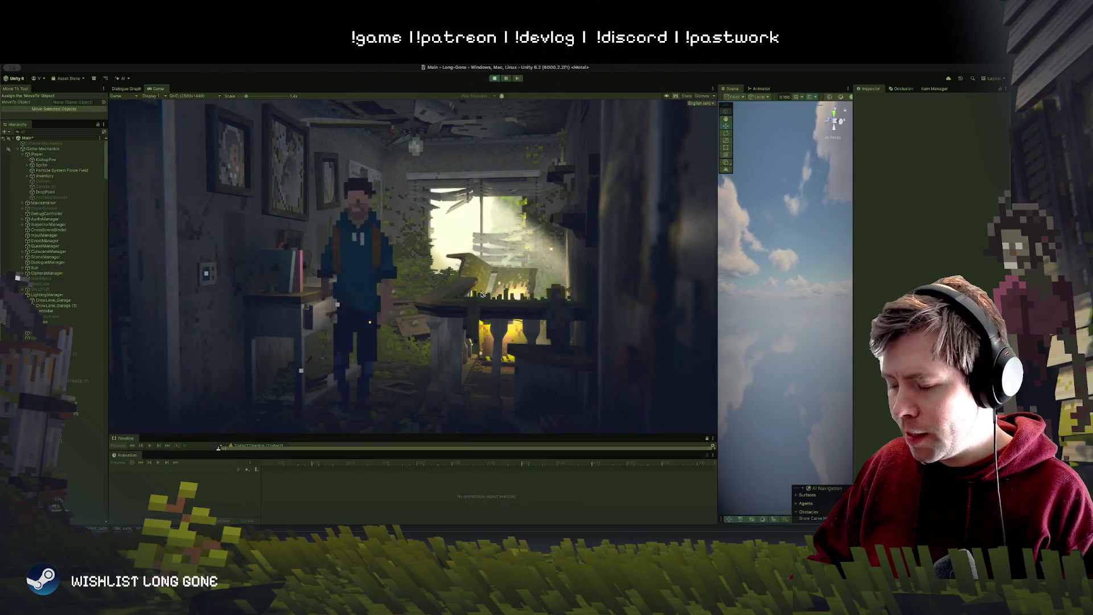
key("d")
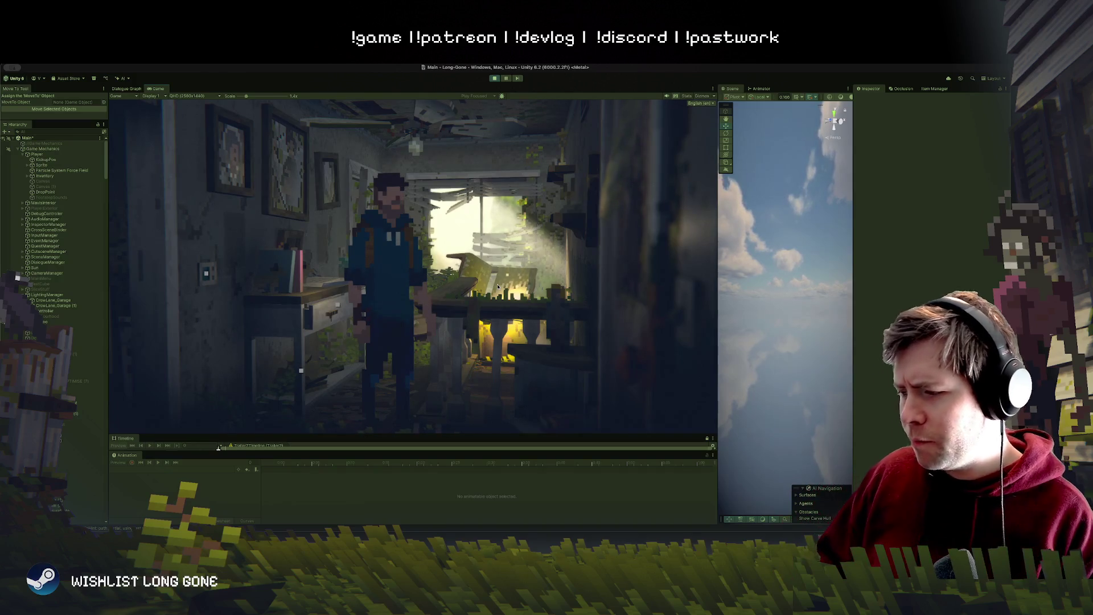
Step: Interact with the desk, open its right drawer, examine the rusted stapler, and close the drawer
key("a")
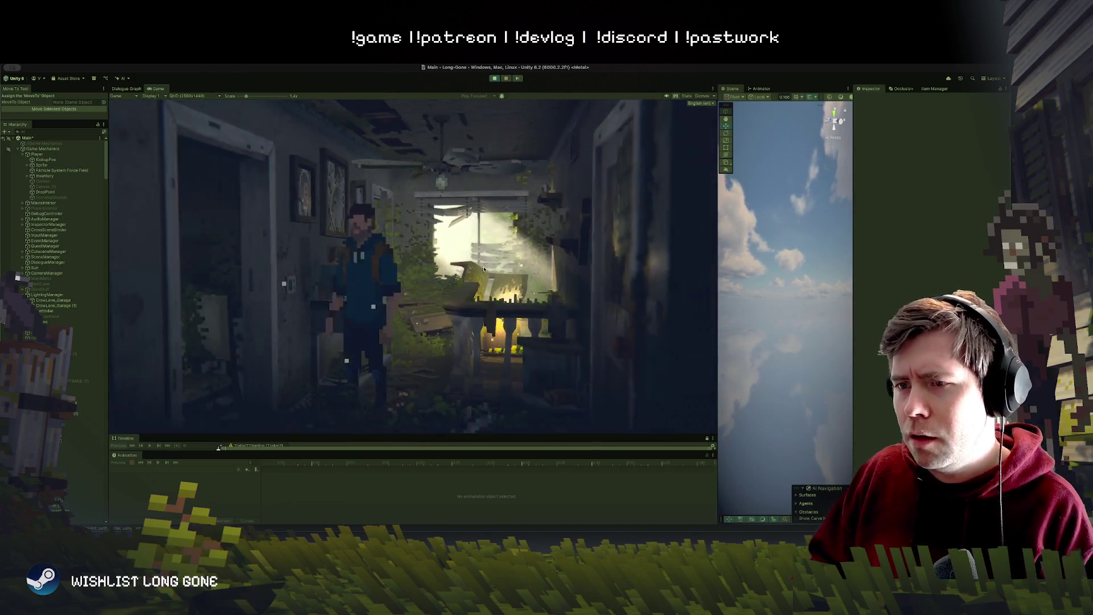
left_click(342, 307)
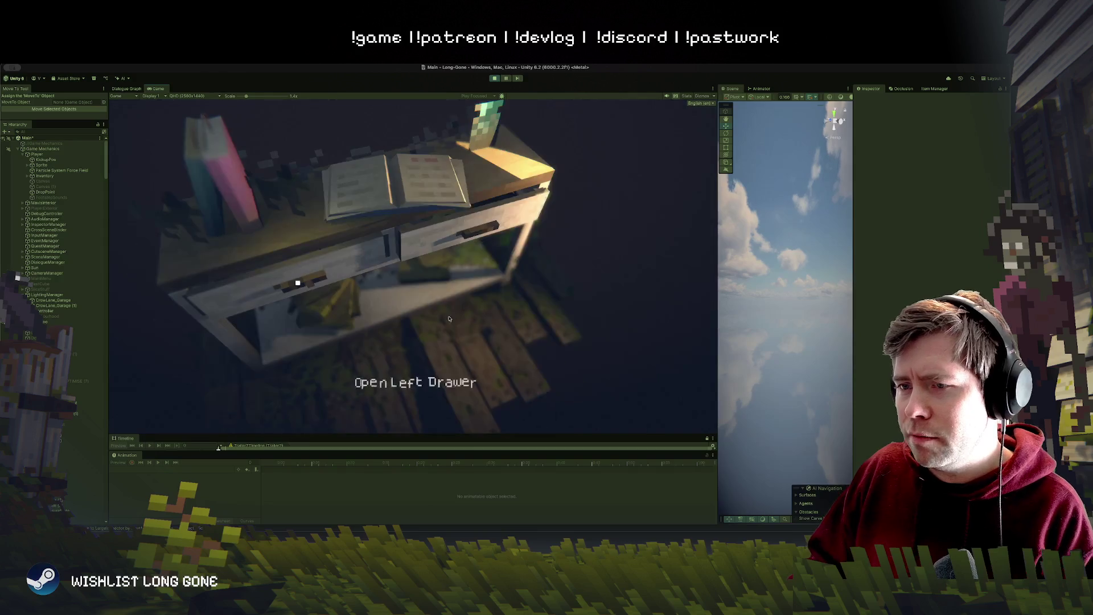
key("d")
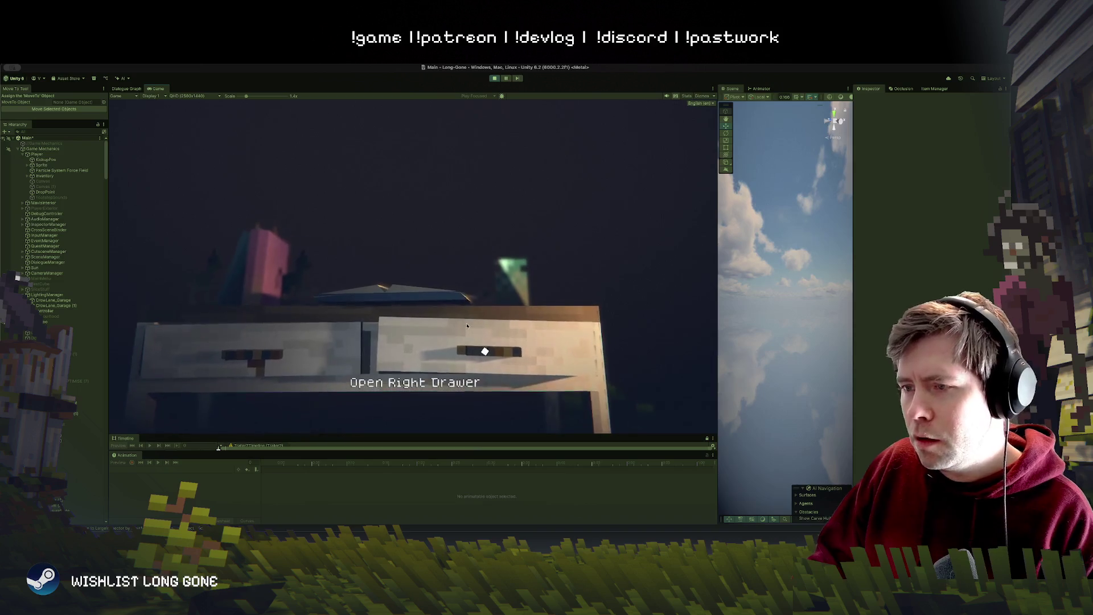
left_click(534, 288)
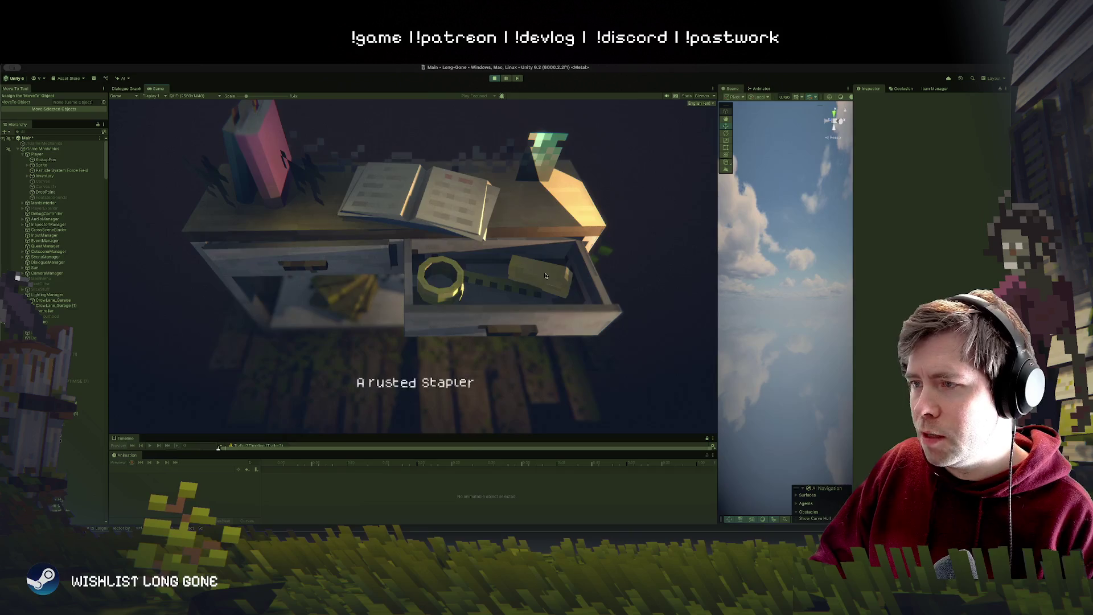
left_click(544, 276)
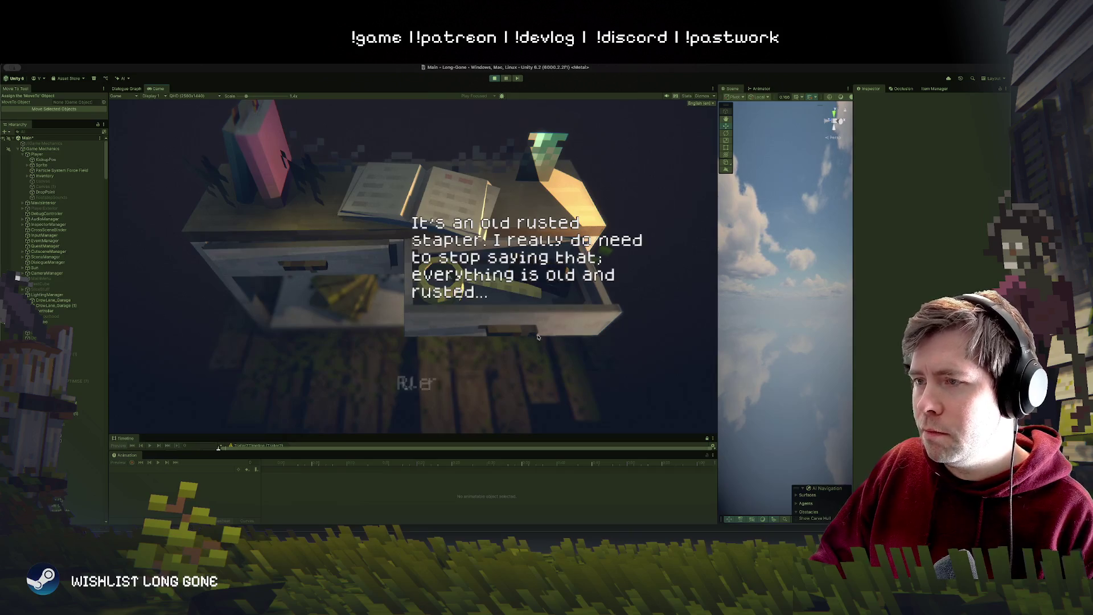
left_click(659, 132)
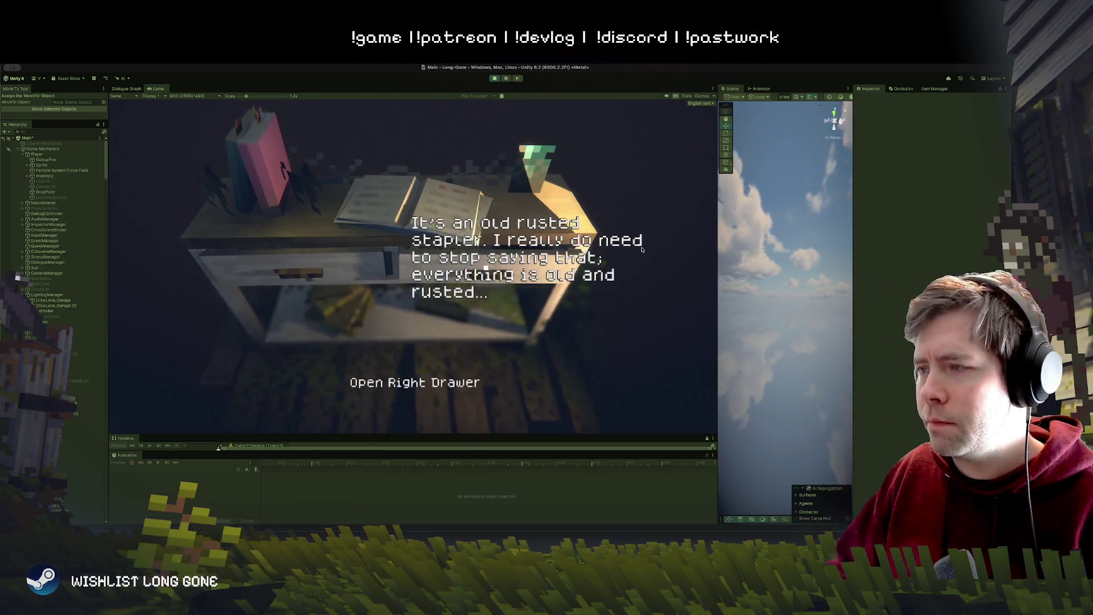
Step: Open the left drawer to examine the dead calculator, then leave the desk for the kitchen
left_click(299, 265)
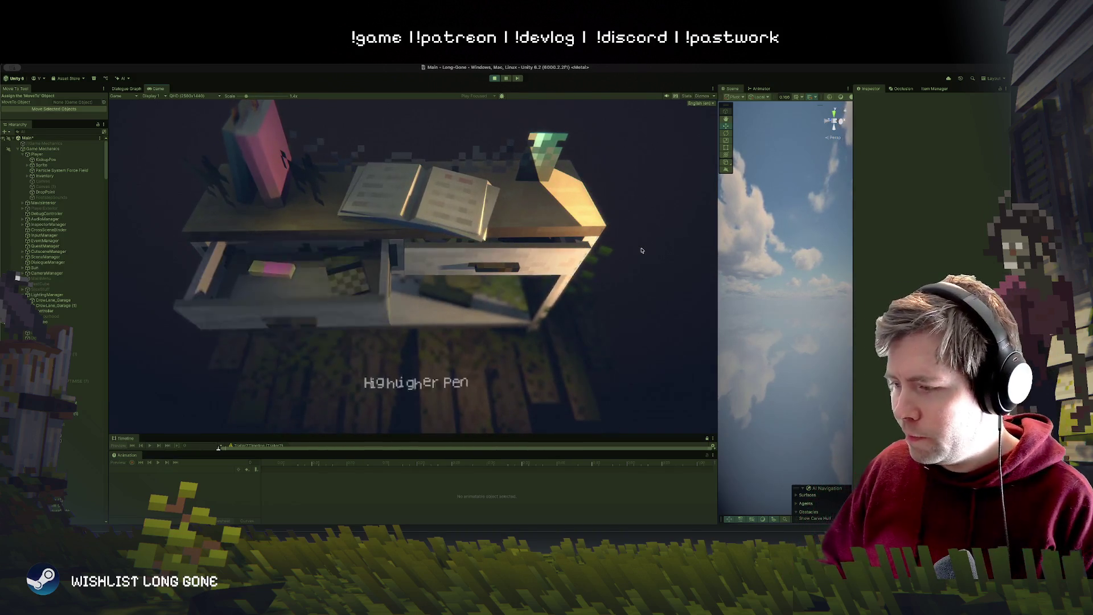
left_click(300, 265)
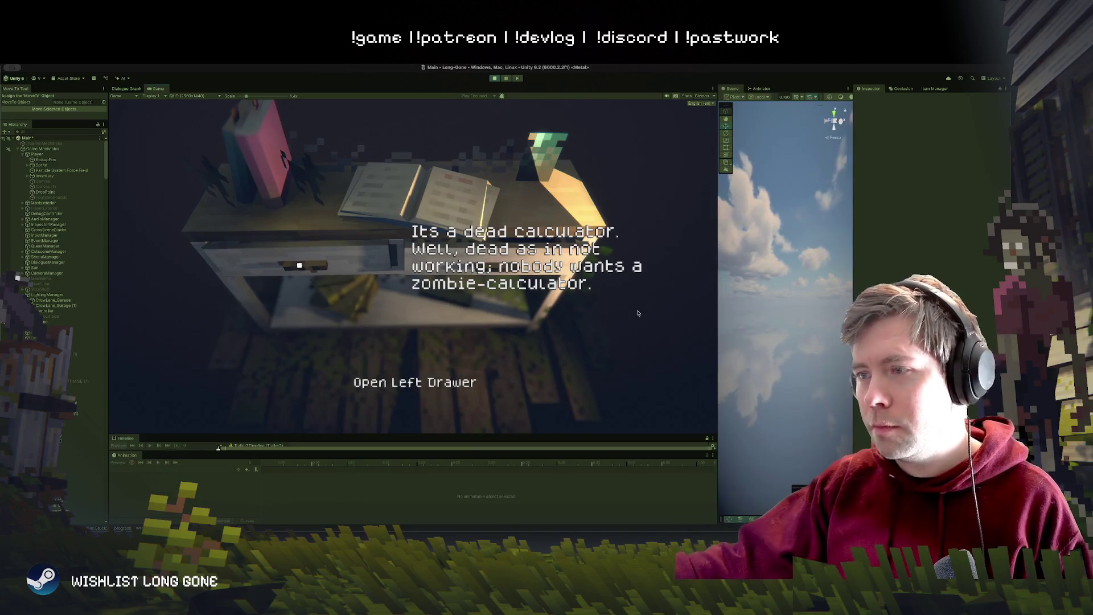
left_click(300, 266)
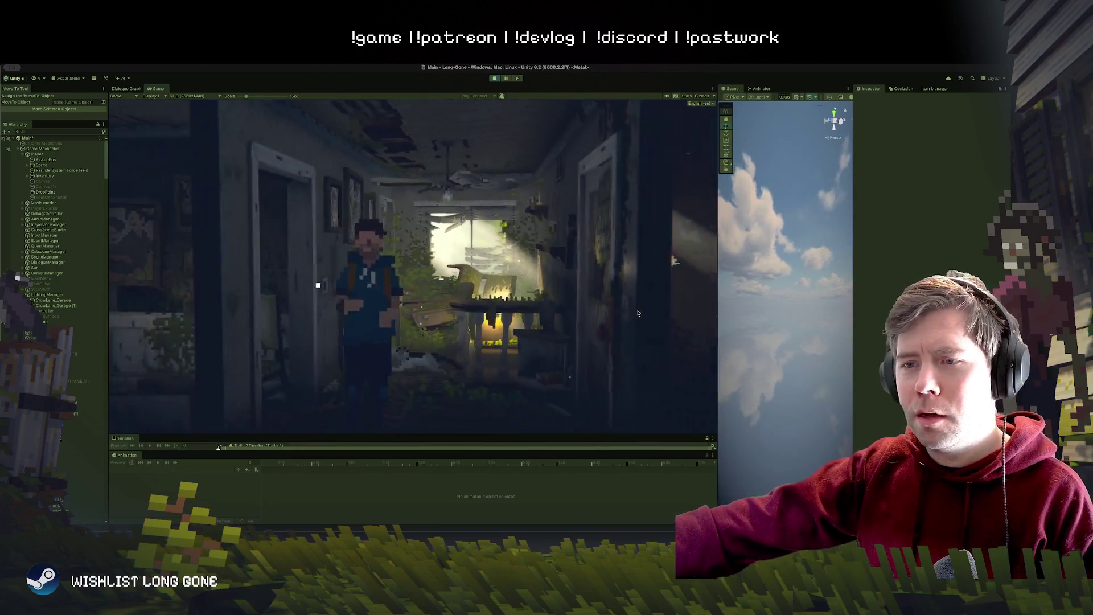
left_click(317, 285)
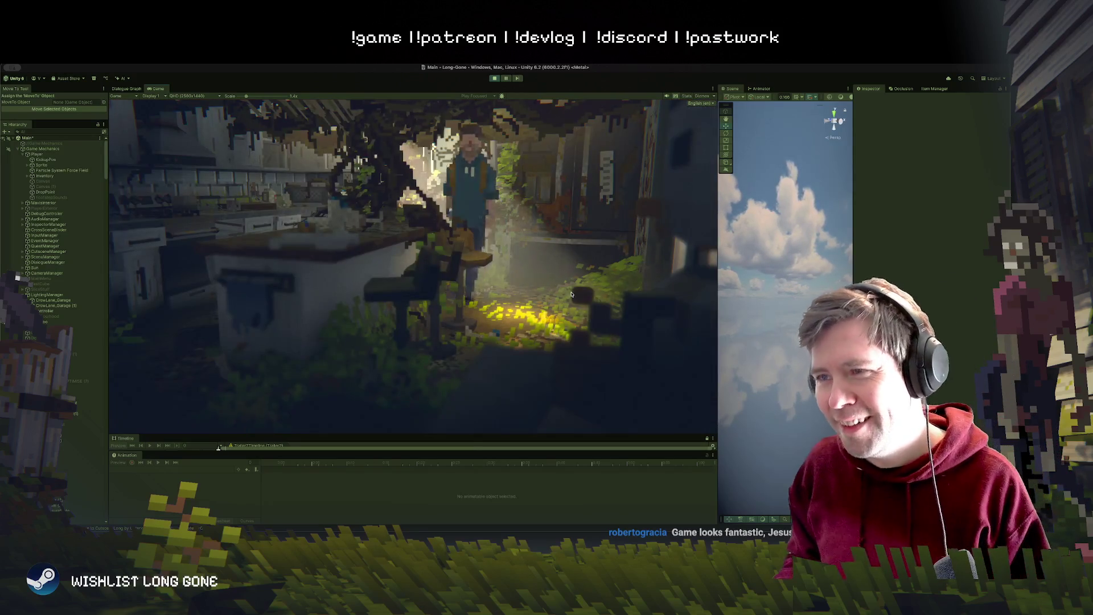
Step: Stop the running game, orbit the Scene view slightly, and start Play mode again from the beginning
left_click(495, 79)
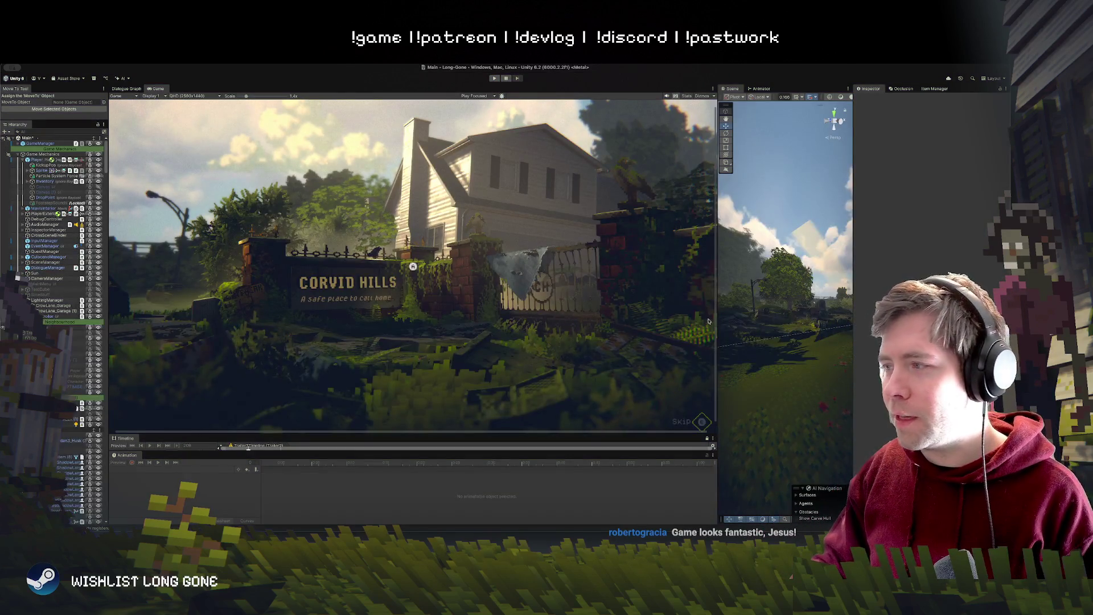
left_click_drag(708, 321, 717, 329)
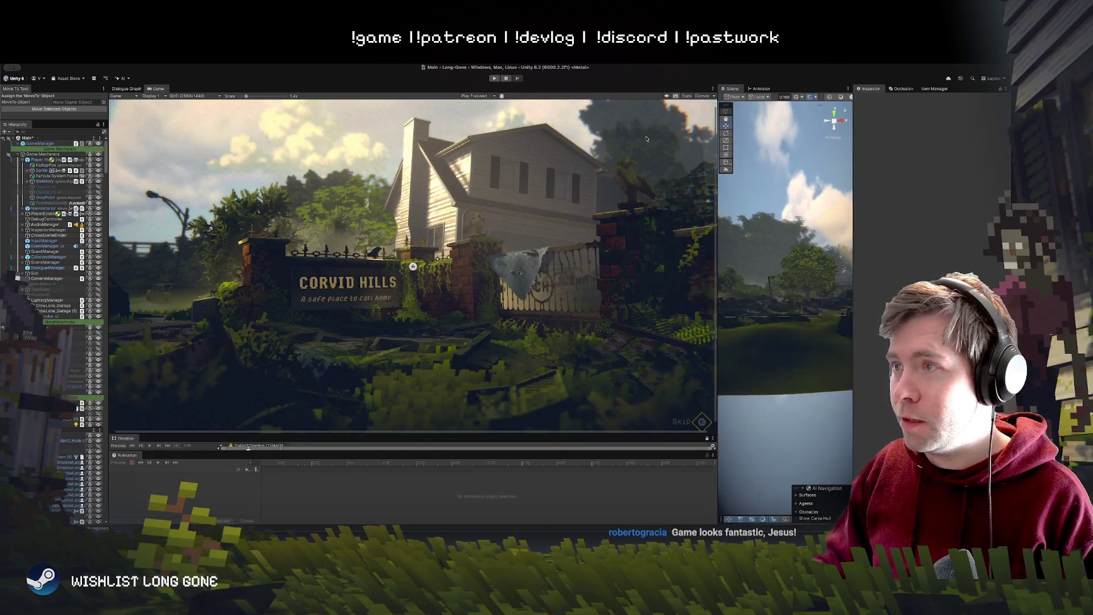
left_click(494, 78)
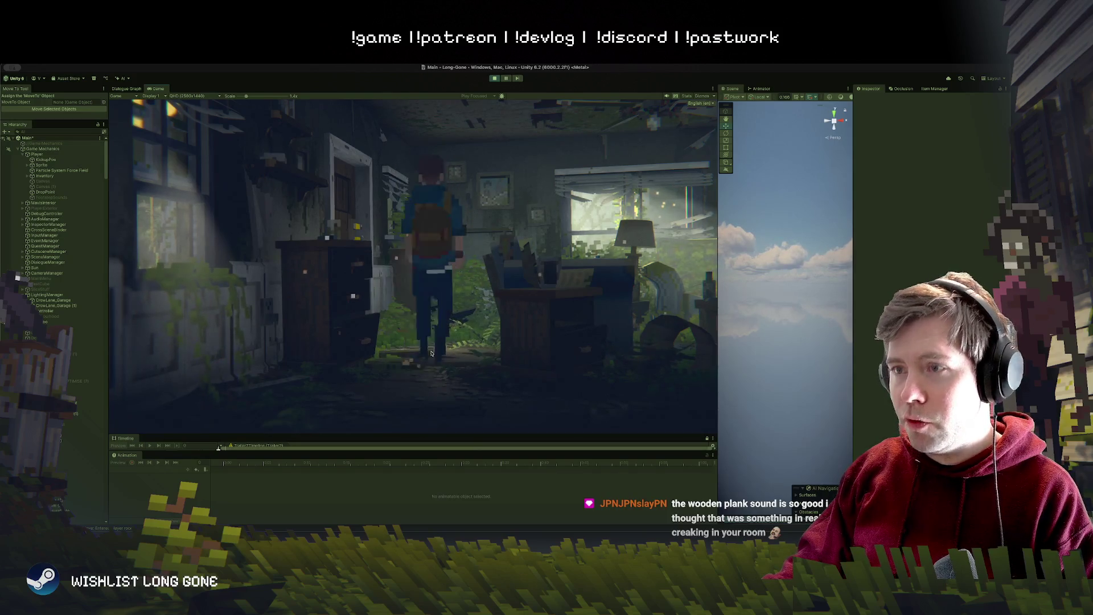
Step: Nudge the Game view scale up and back down while the player runs outside onto the ramp
scroll(484, 221, "up", 3)
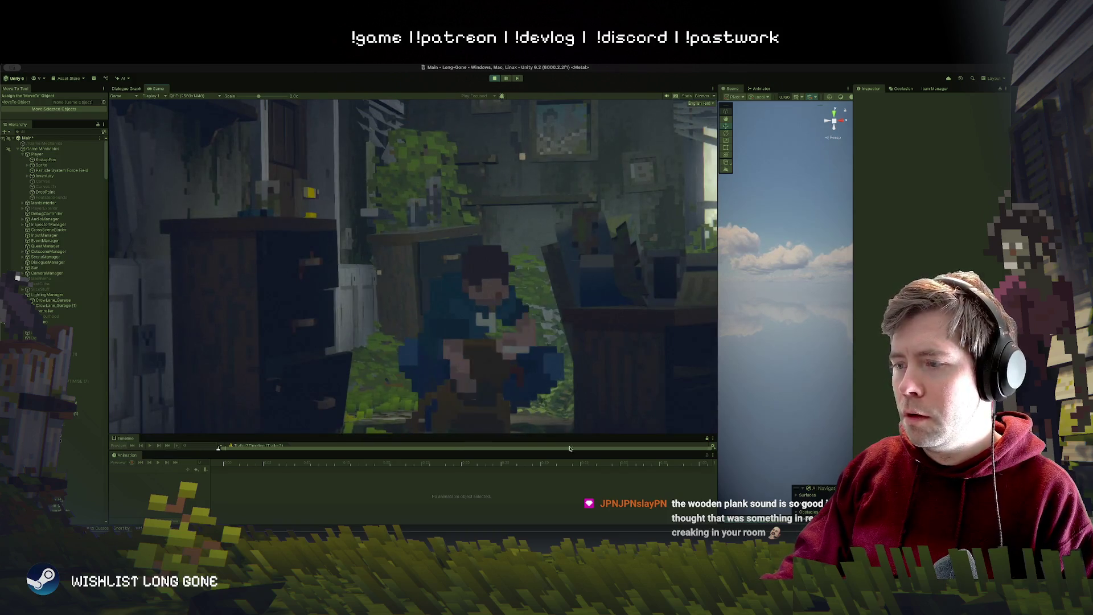
scroll(457, 278, "down", 2)
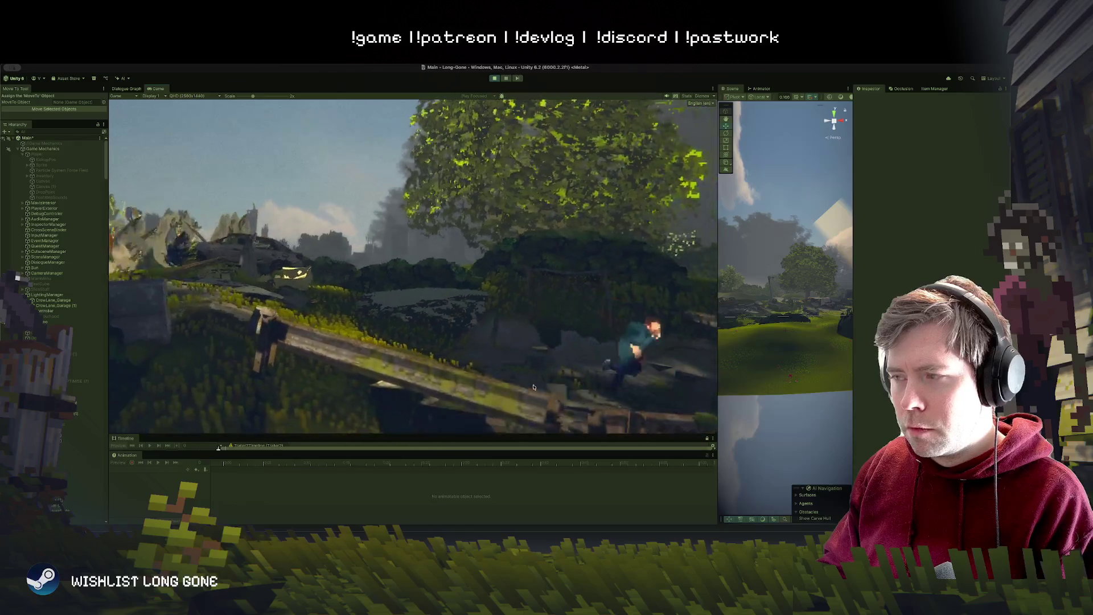
Step: End the outdoor play run, returning the Game view to the Corvid Hills entrance sign
scroll(264, 166, "down", 3)
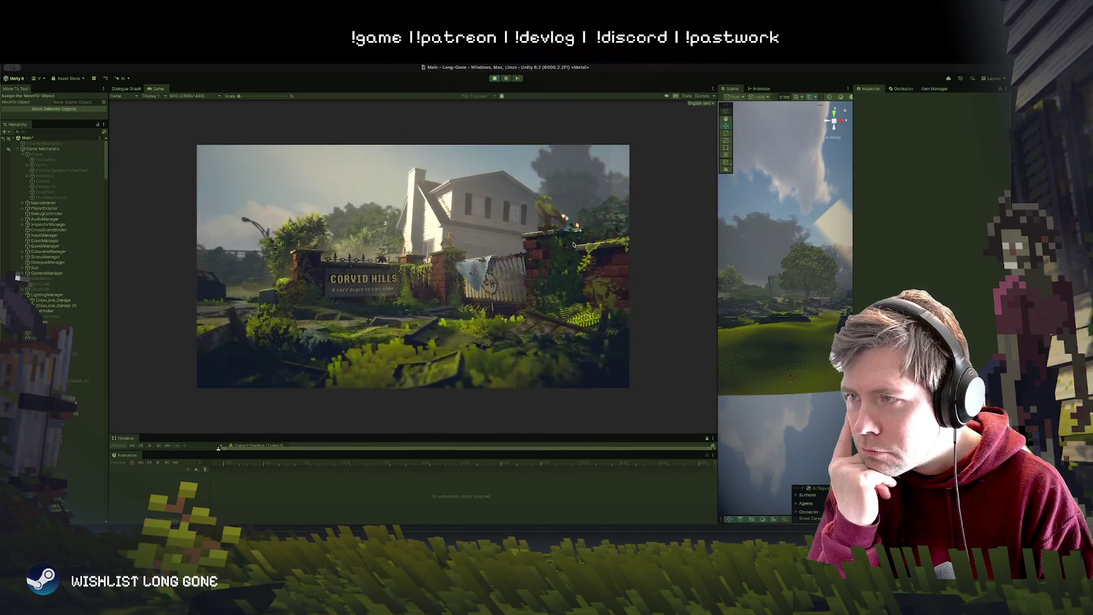
left_click(494, 78)
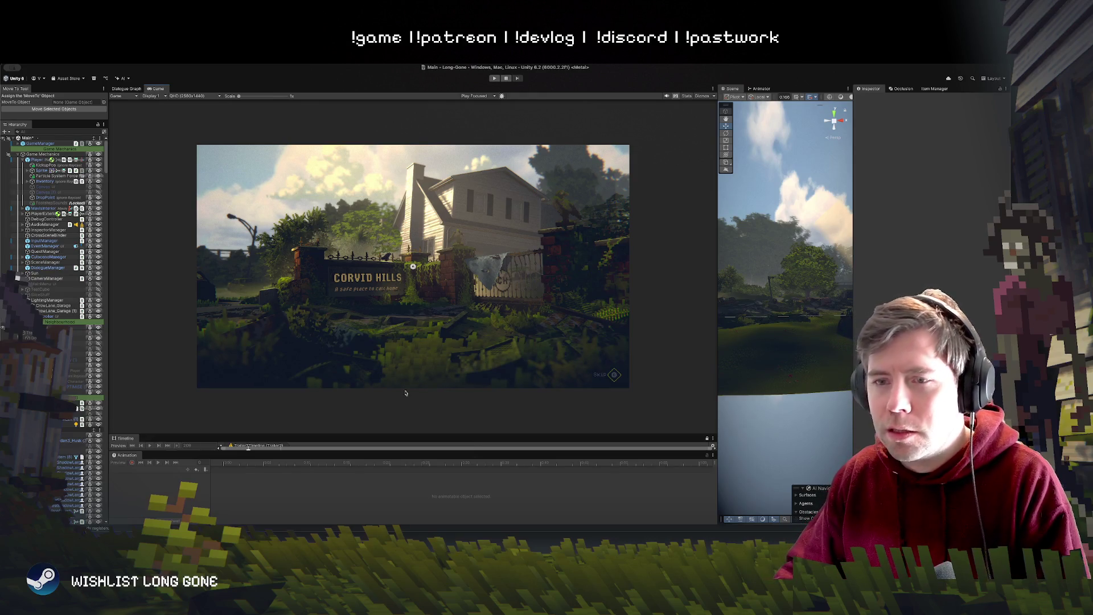
Step: Scroll in the editor so the Game view shows the dim Trailer2 forest hillside shot
scroll(398, 243, "up", 3)
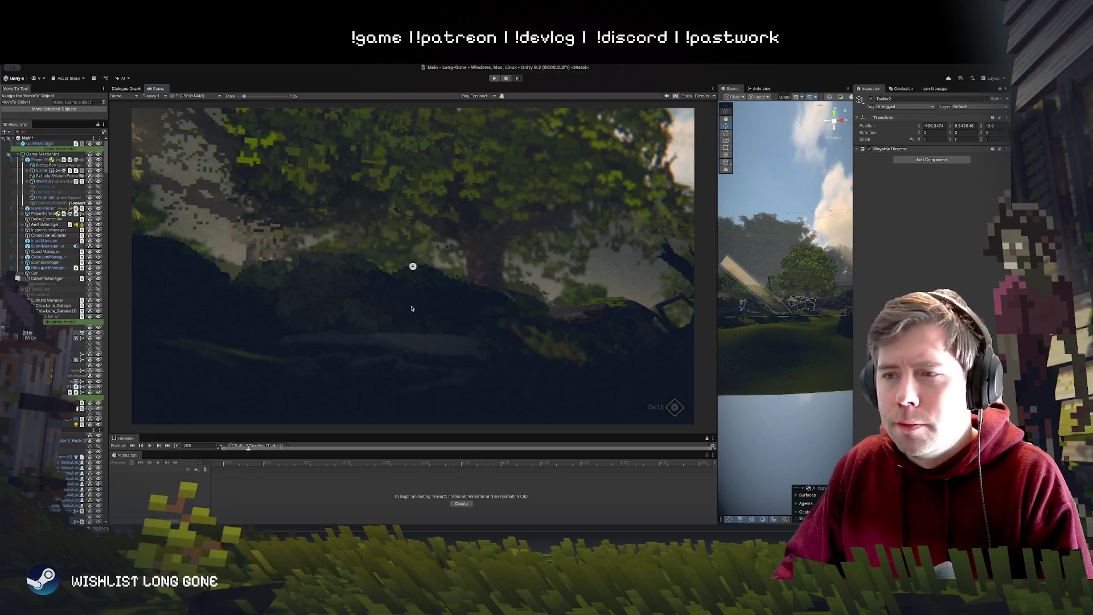
Step: Widen the Scene view, unzoom the Game view frame, and enlarge the Timeline panel
left_click_drag(720, 308, 545, 308)
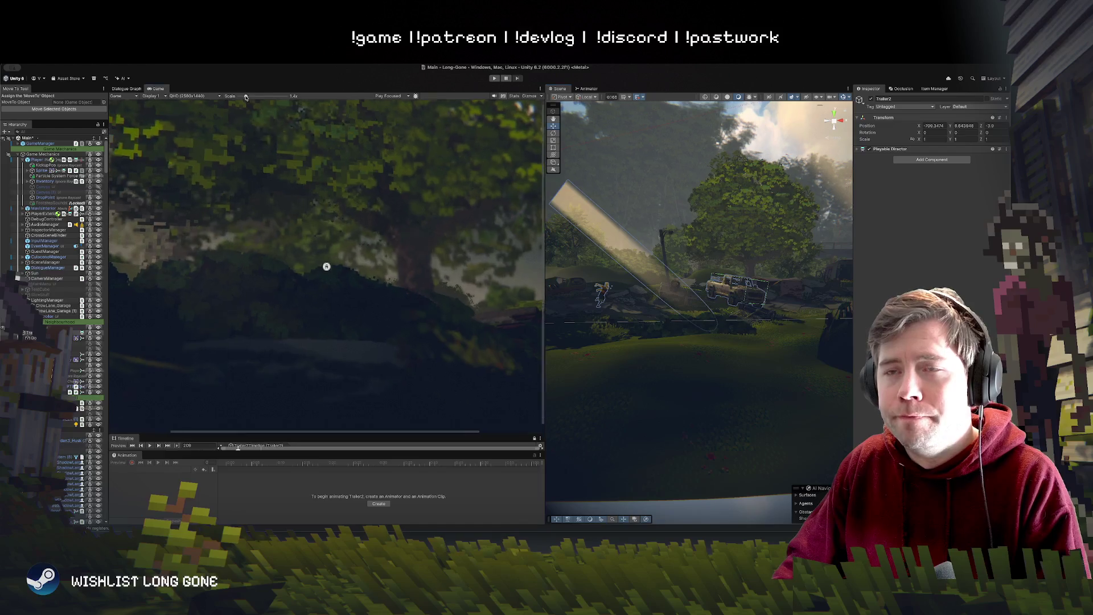
left_click_drag(245, 96, 238, 97)
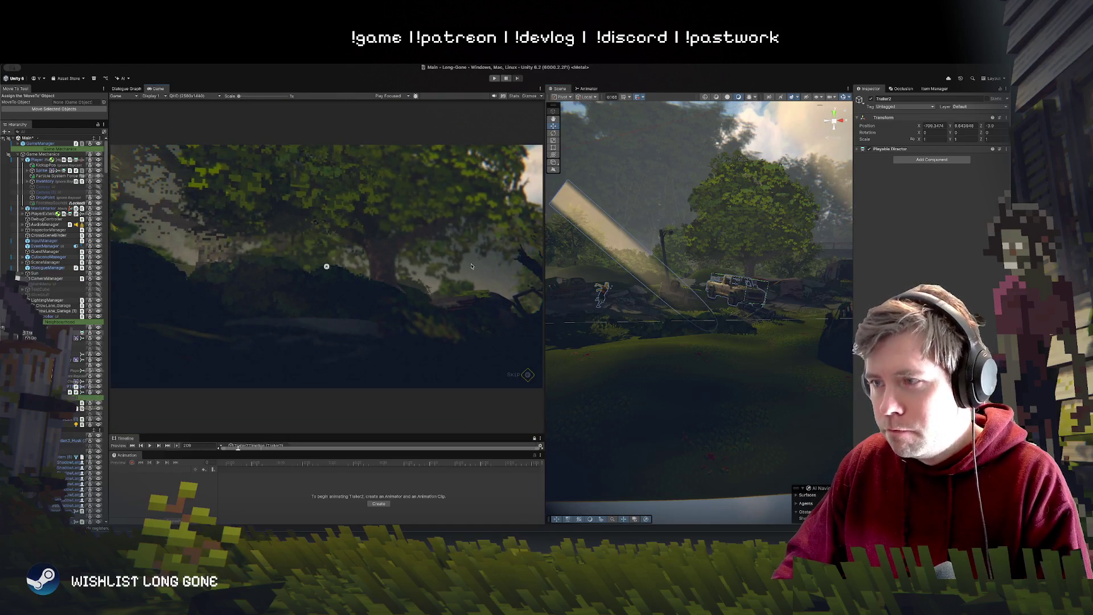
left_click_drag(543, 283, 490, 283)
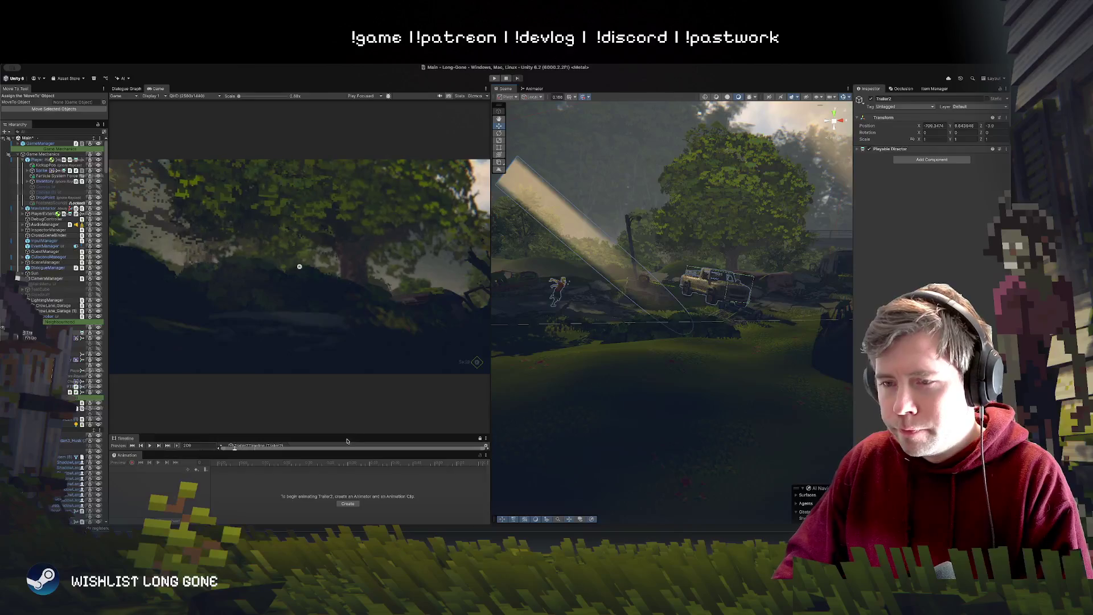
left_click_drag(349, 434, 358, 317)
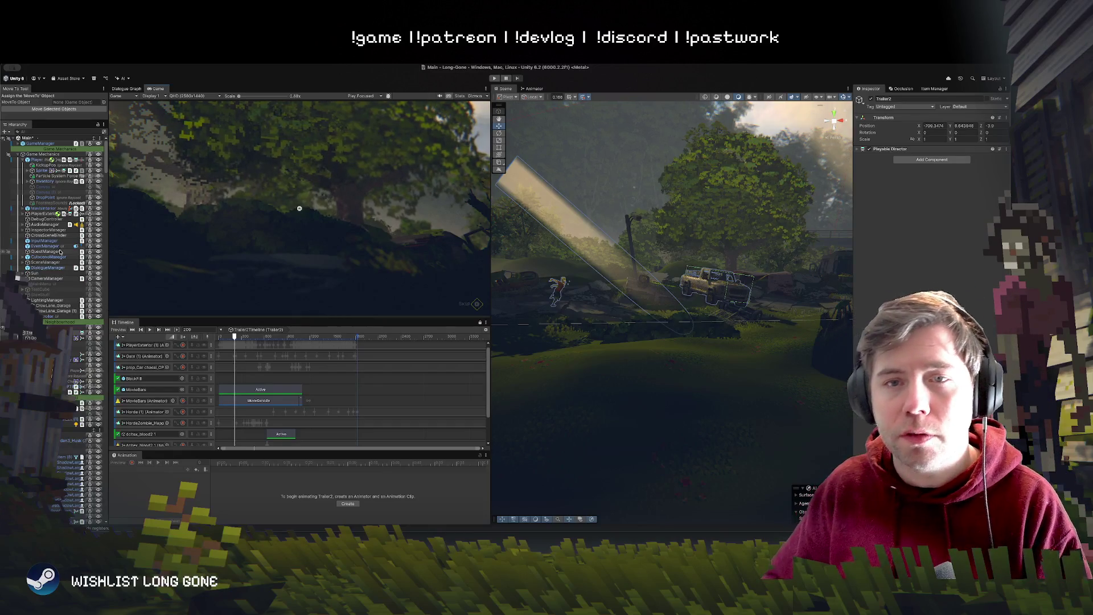
Step: Select Trailer2 in the Hierarchy and make the Timeline taller to show its tracks
left_click(50, 214)
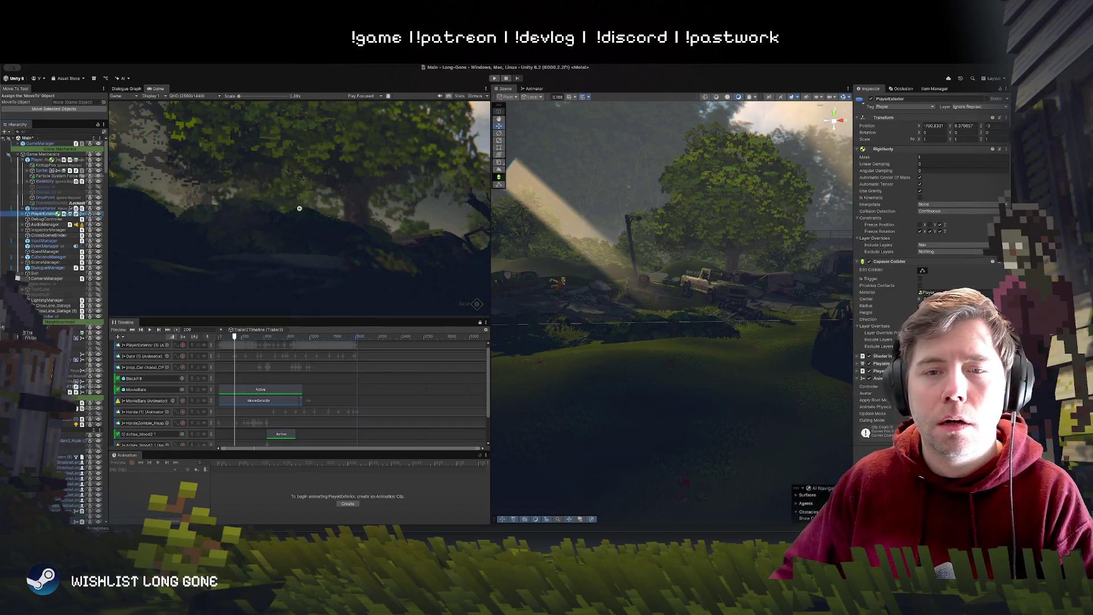
left_click(28, 332)
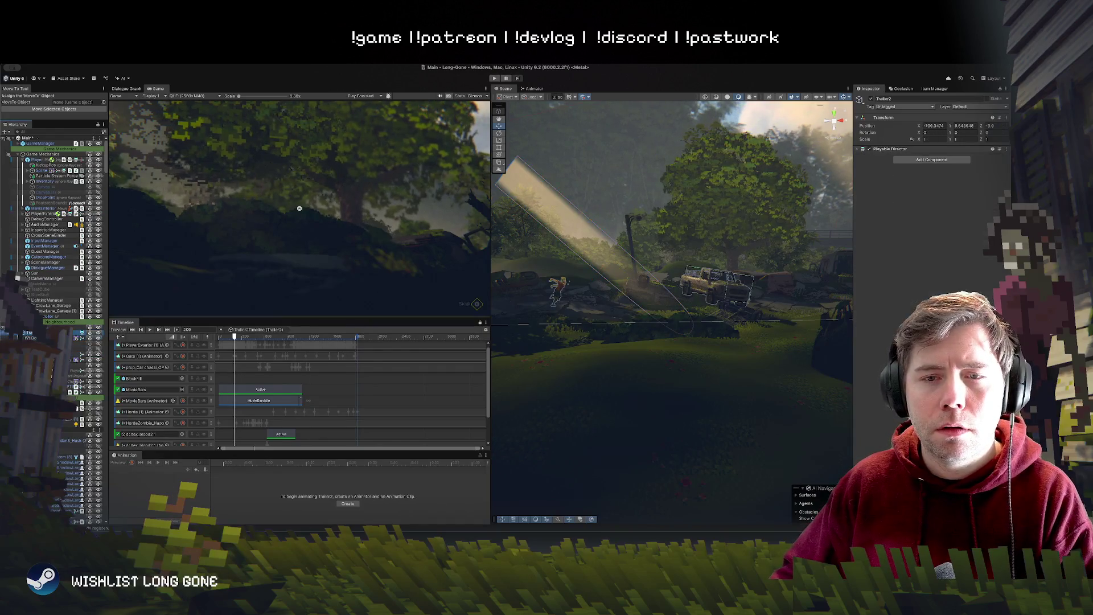
left_click_drag(273, 318, 273, 242)
Step: Inspect the Horde (1) animation track and the PlayerExterior object, then clear the selection
left_click(144, 347)
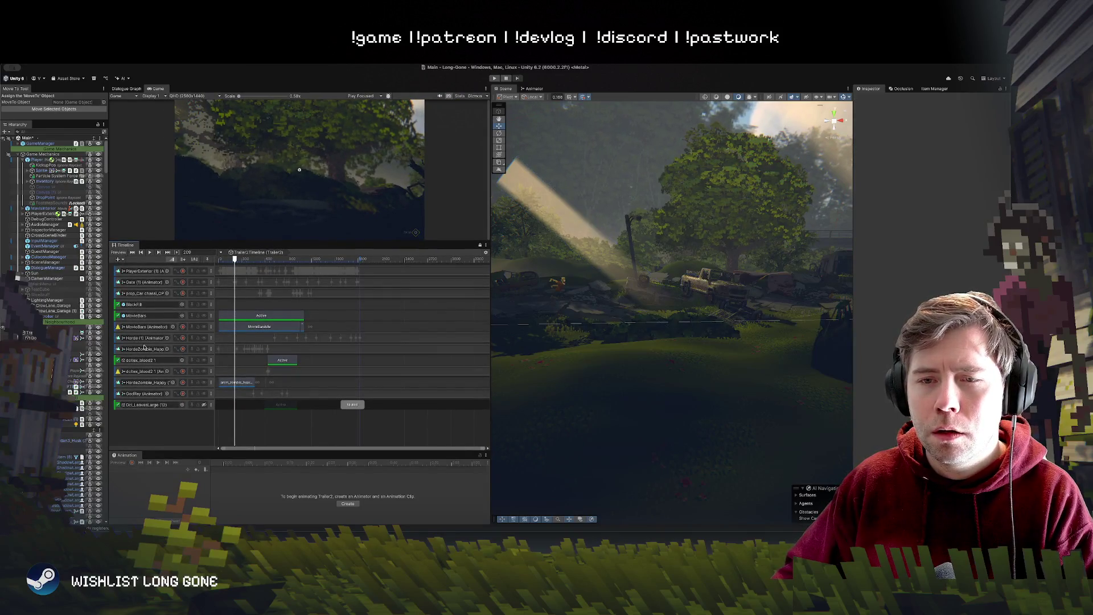
left_click(146, 337)
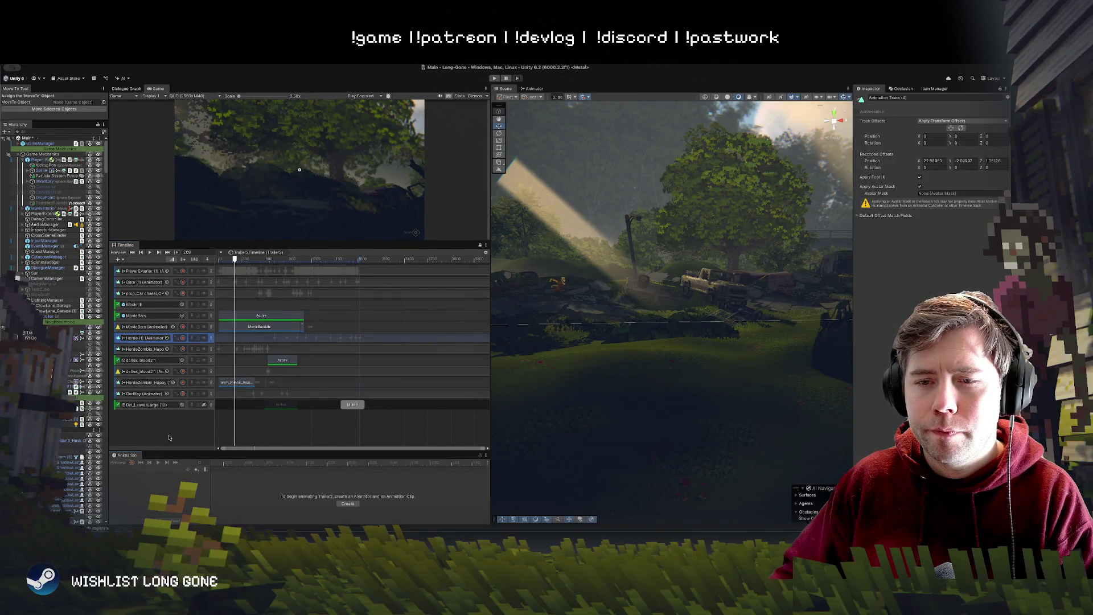
left_click(149, 415)
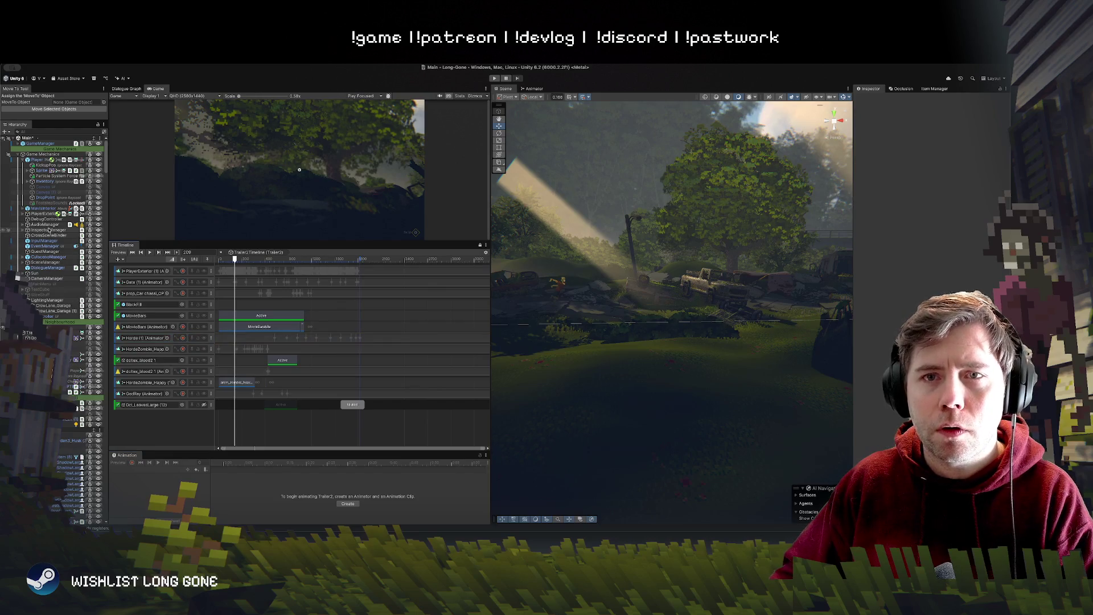
left_click(30, 214)
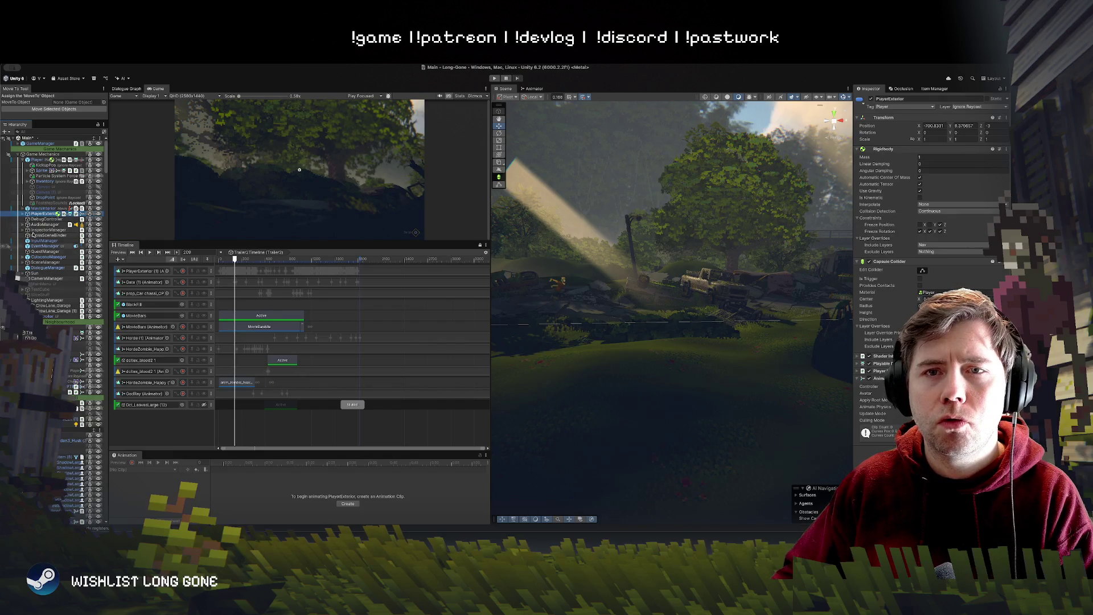
left_click(185, 423)
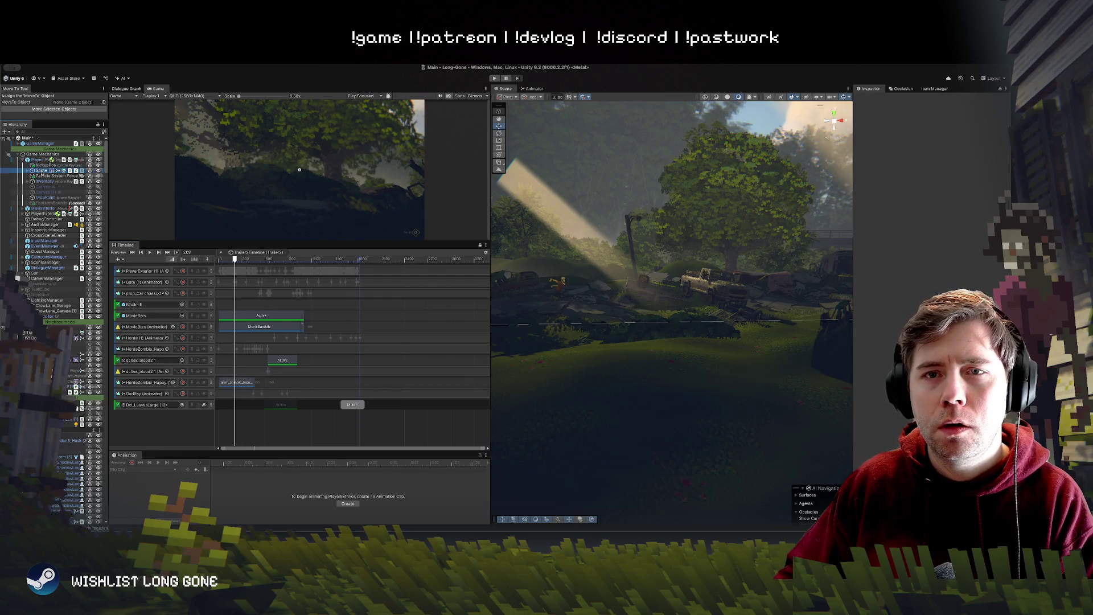
Step: Expand MavisInterior, select its child Sprite (1), and drag it out from under MavisInterior
left_click(41, 172)
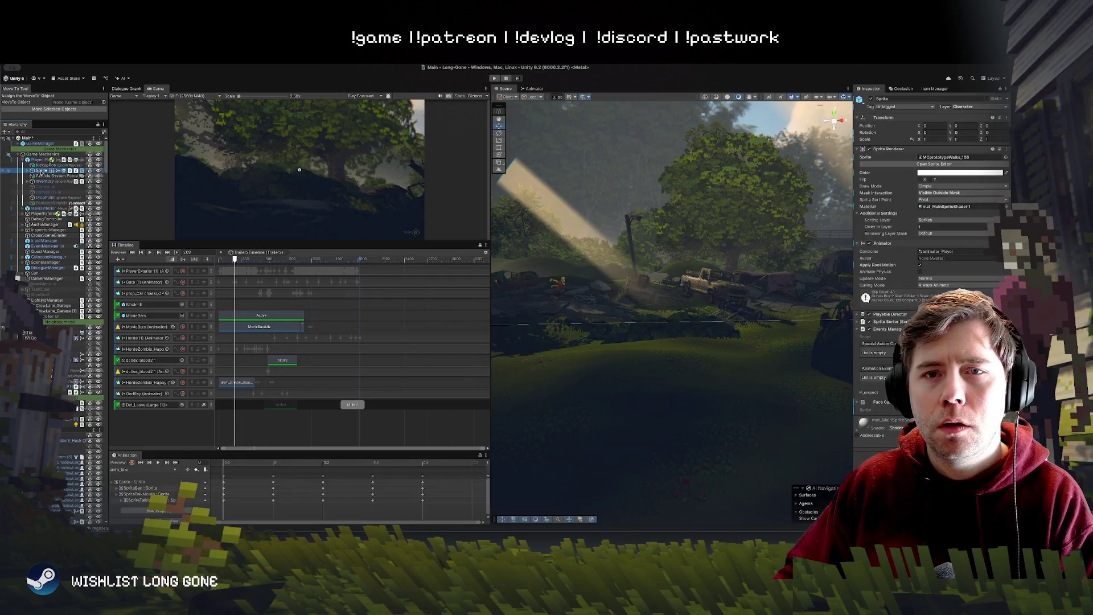
left_click(24, 209)
left_click(42, 219)
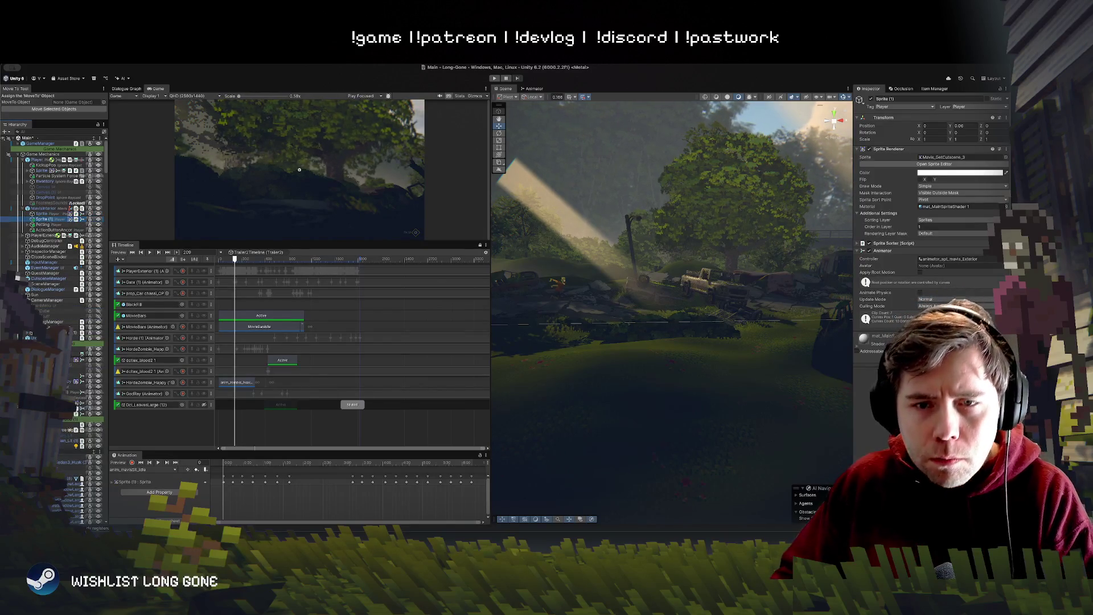
left_click_drag(42, 220, 45, 235)
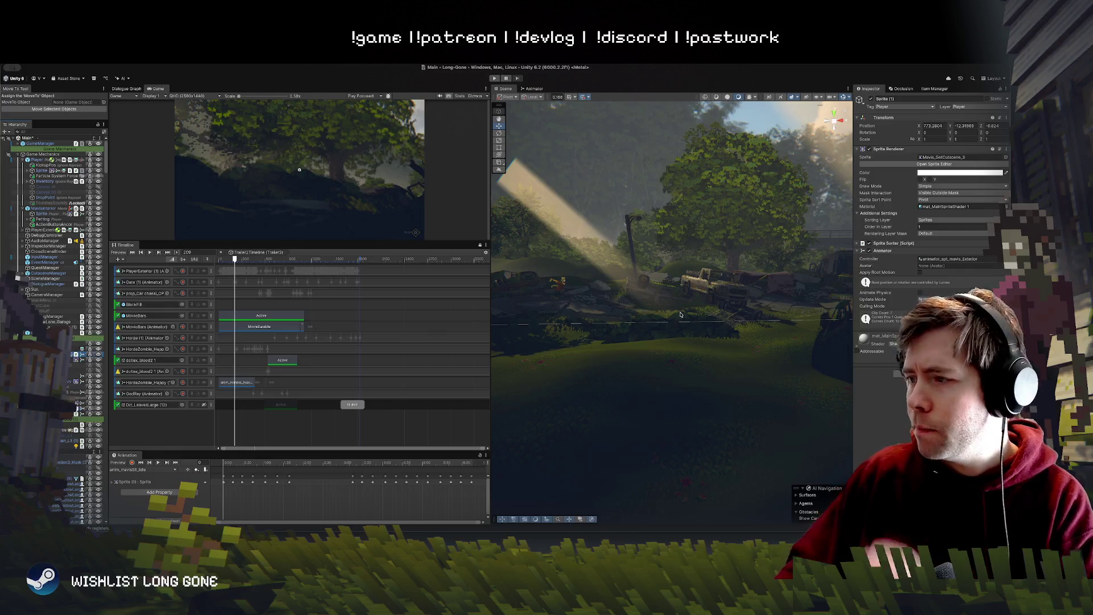
Step: Zero Sprite (1)'s X and Y Position values
left_click(929, 125)
type("0")
key("Tab")
type("0")
key("Tab")
type("0")
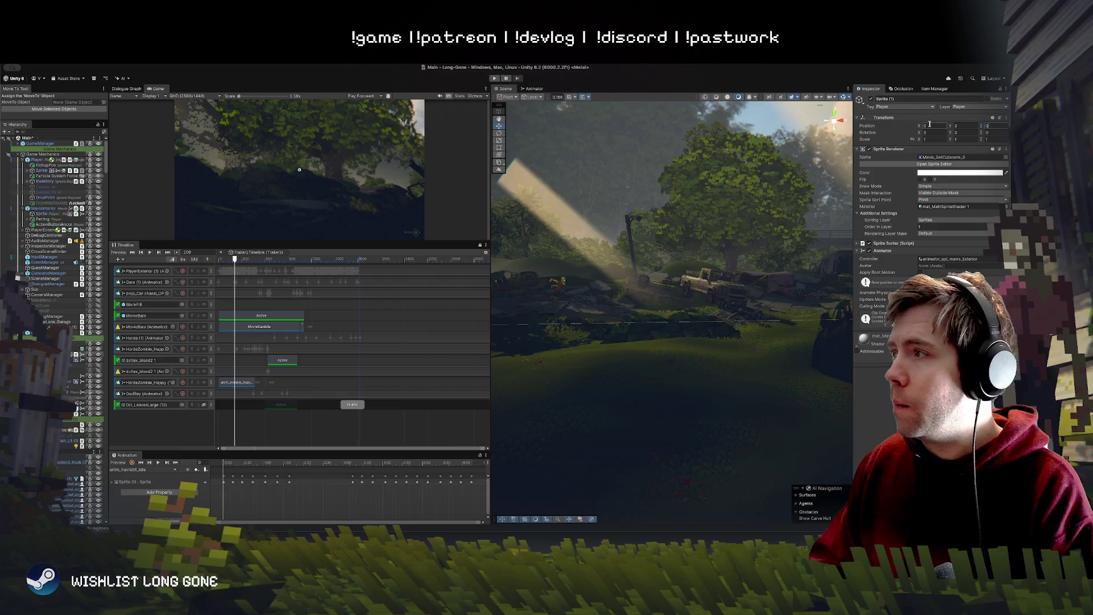
key("Return")
Step: Move Sprite (1) down and left so it stands beside the large tree
key("f")
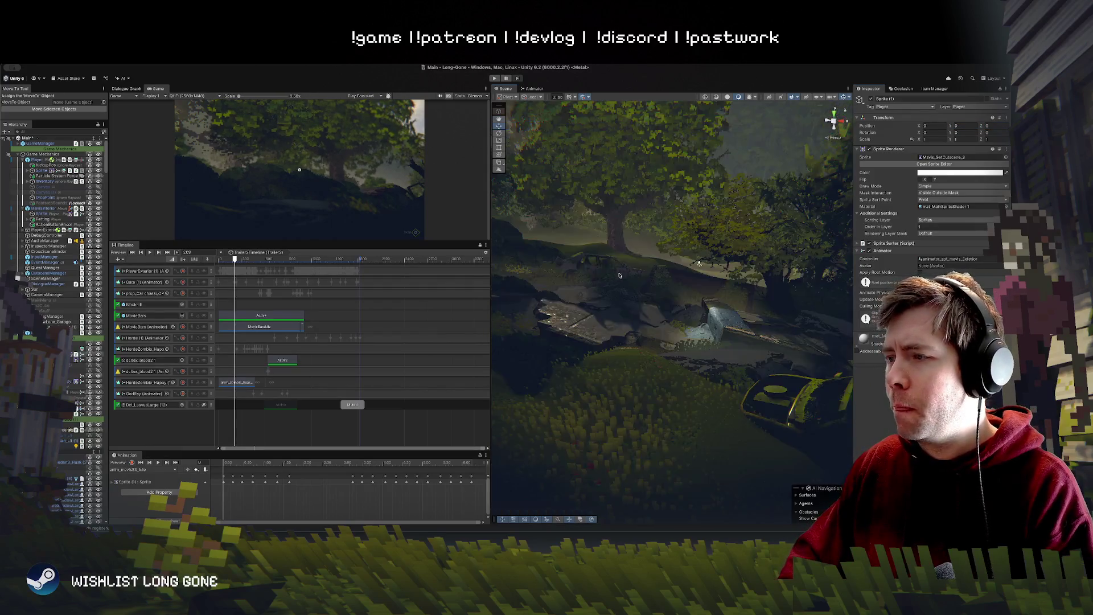
scroll(638, 297, "down", 8)
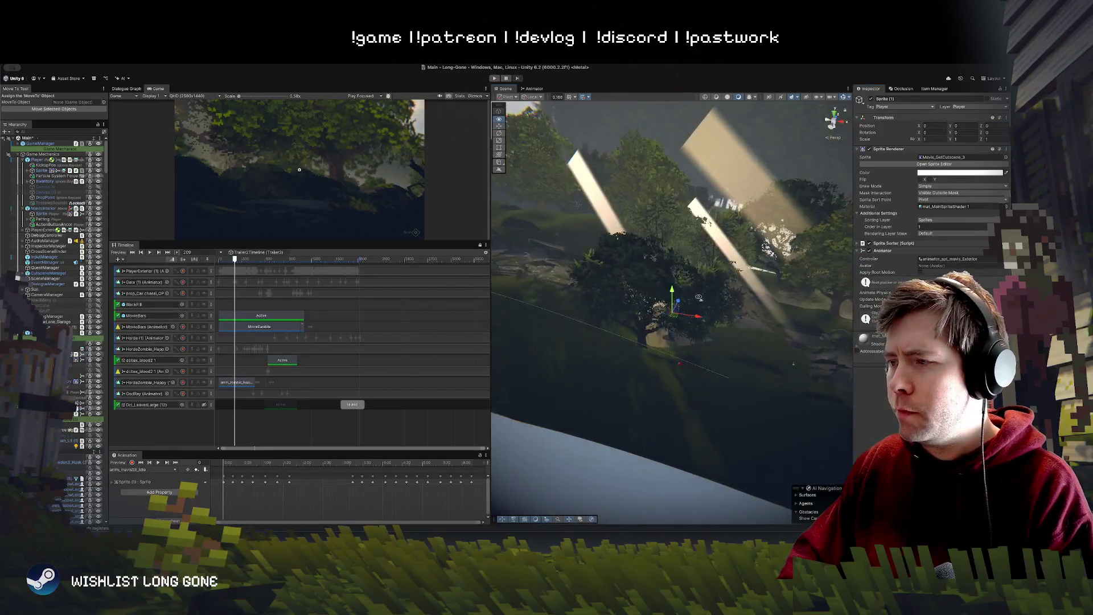
left_click_drag(676, 314, 806, 342)
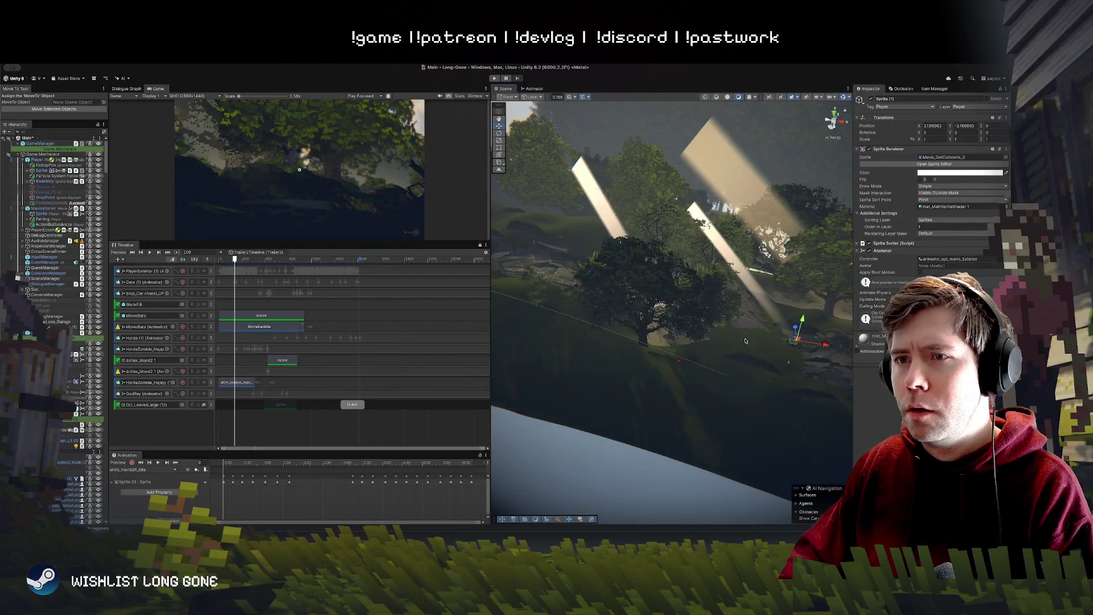
key("f")
scroll(670, 295, "down", 8)
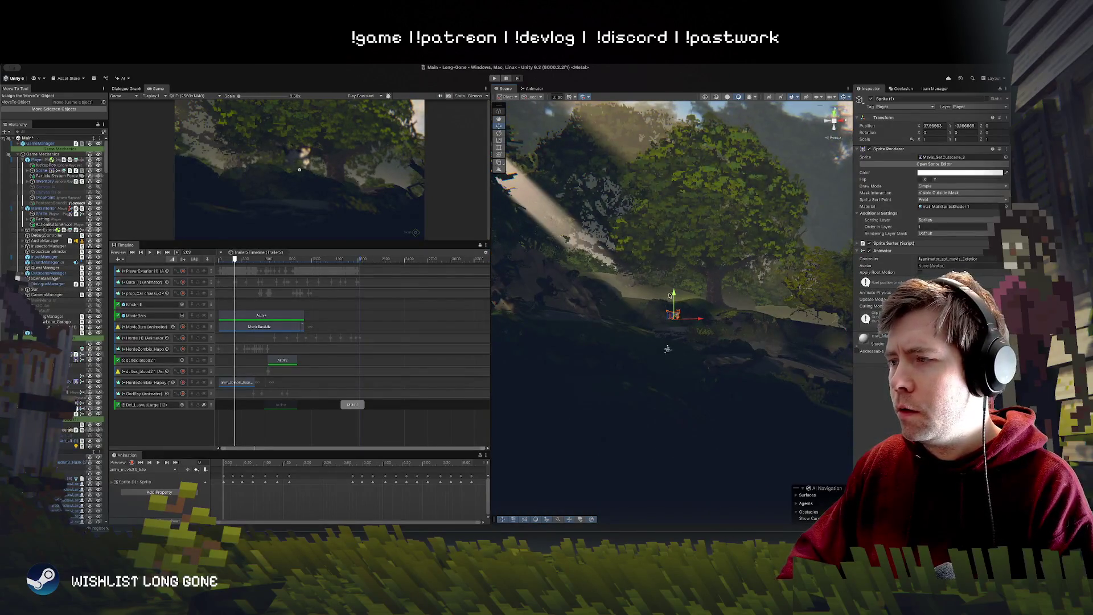
left_click_drag(671, 295, 676, 320)
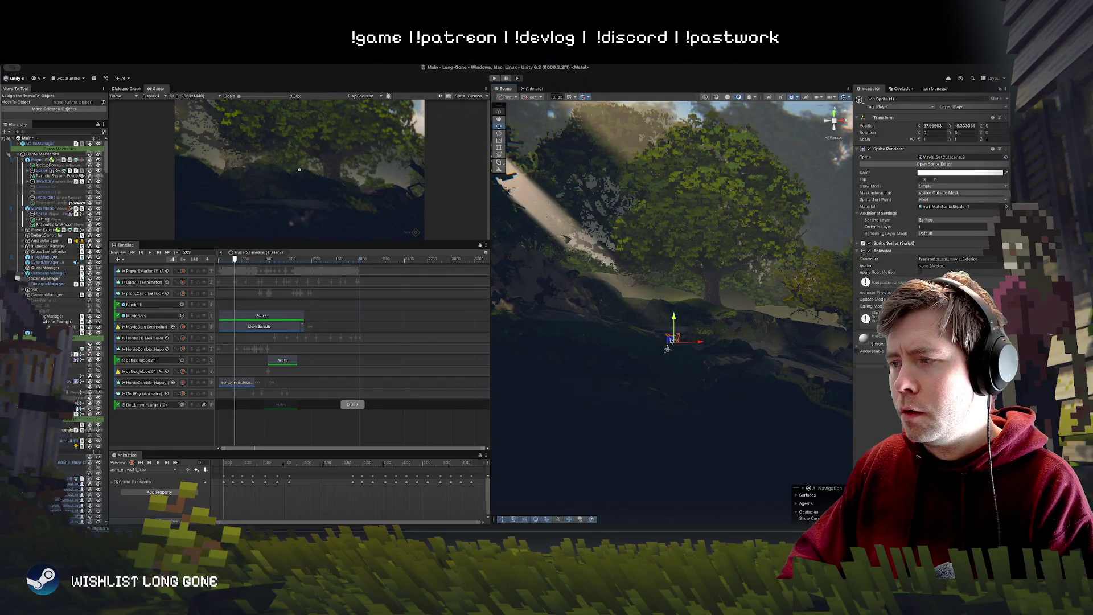
scroll(676, 338, "up", 5)
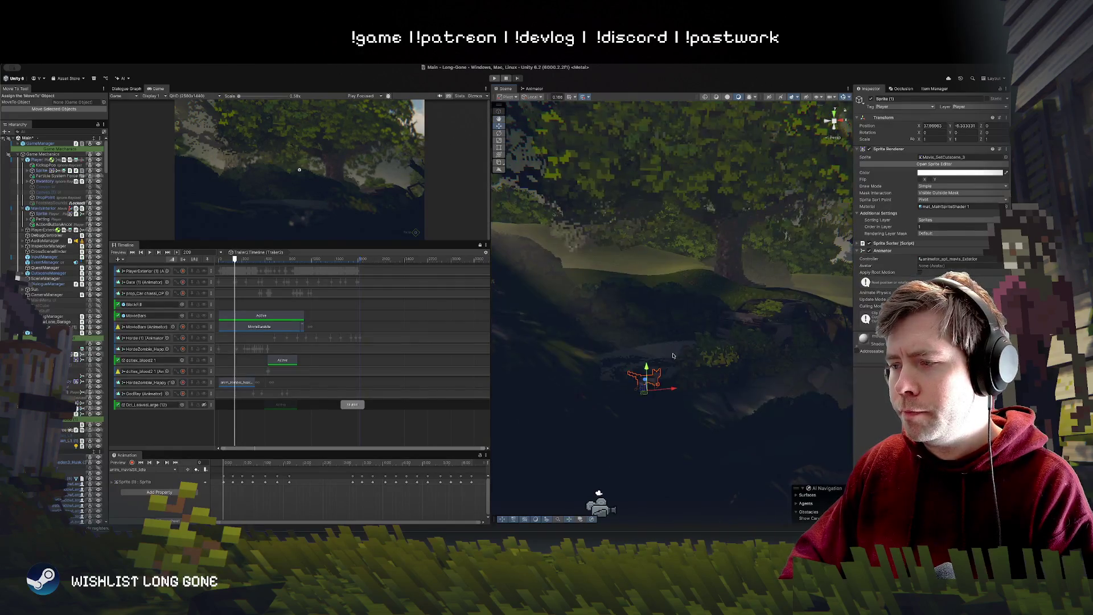
mouse_move(645, 384)
left_mouse_down()
mouse_move(518, 333)
mouse_move(604, 354)
mouse_move(473, 286)
mouse_move(586, 299)
mouse_move(648, 328)
mouse_move(570, 315)
left_mouse_up()
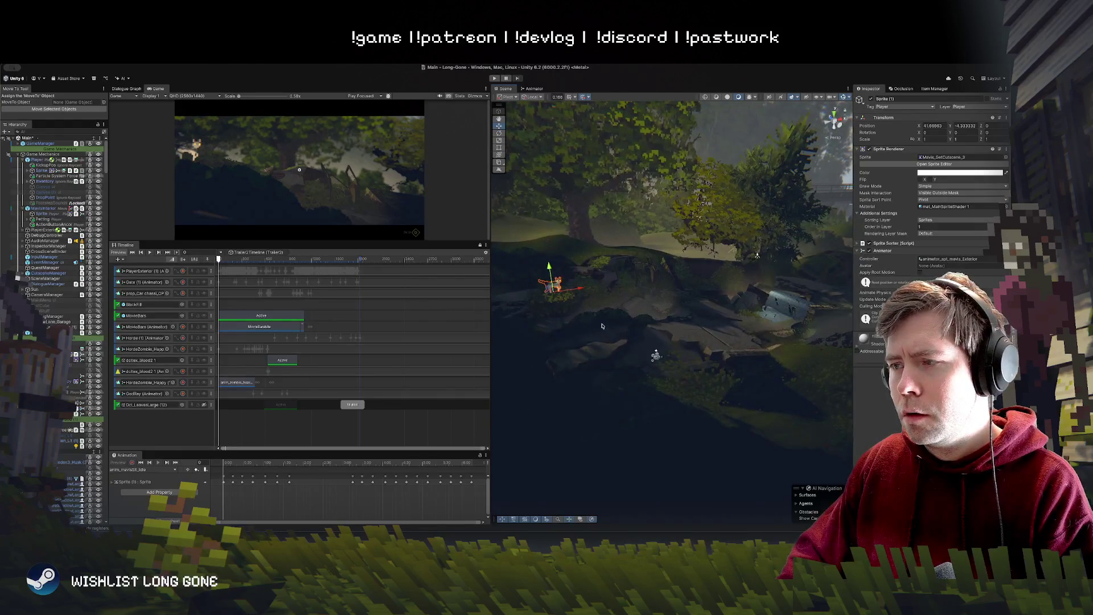
Step: Reposition the envi_bushes_3 bush sprite to the left
left_click(620, 342)
mouse_move(609, 358)
left_mouse_down()
mouse_move(667, 375)
mouse_move(677, 393)
mouse_move(561, 347)
left_mouse_up()
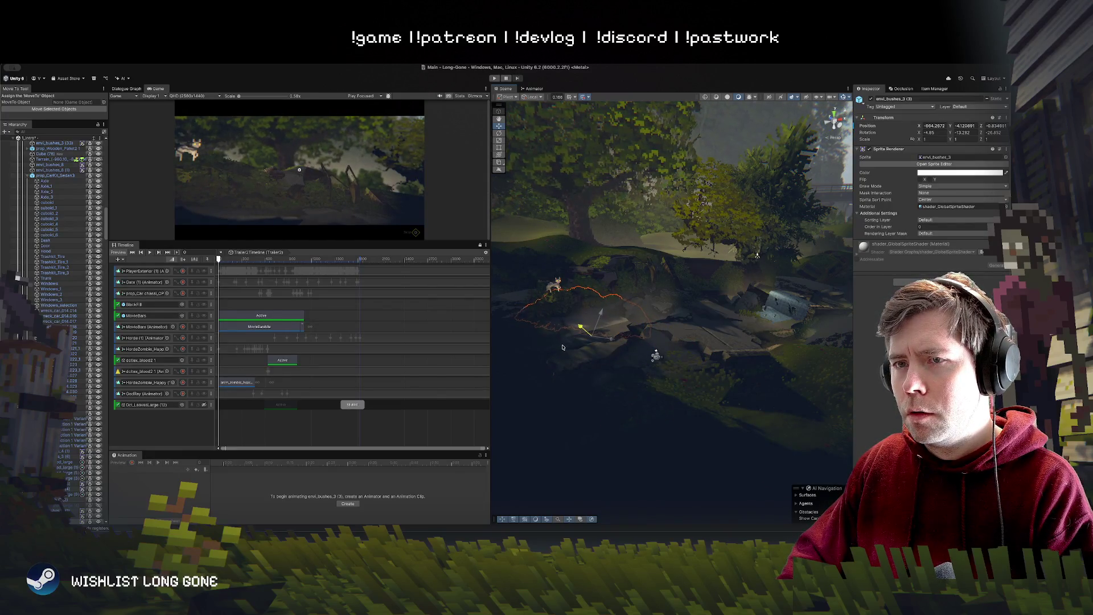
left_click(612, 390)
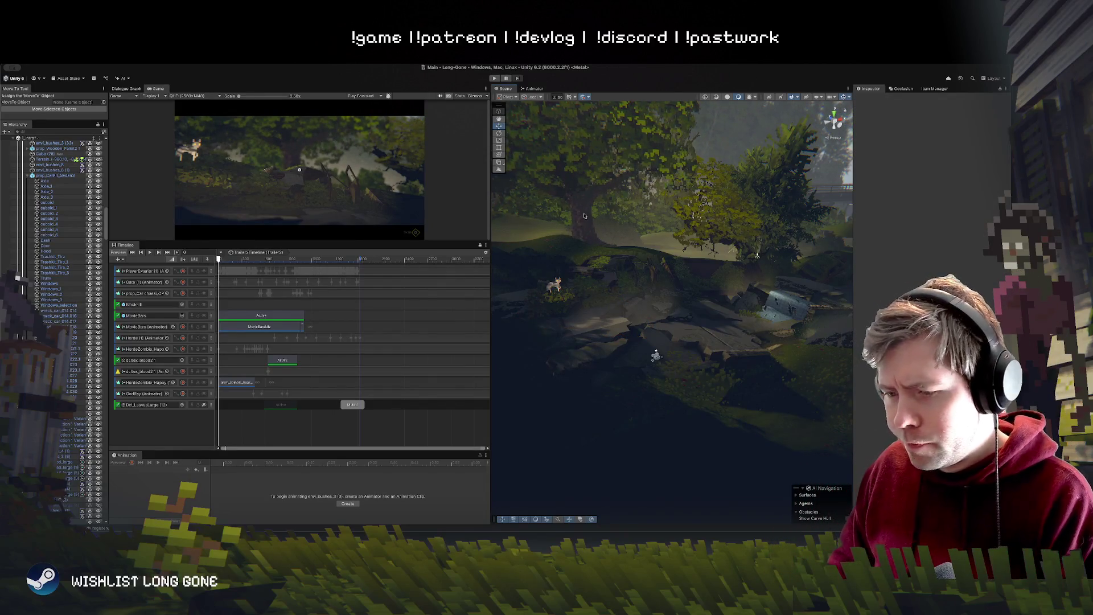
mouse_move(577, 355)
left_mouse_down()
mouse_move(581, 305)
mouse_move(558, 251)
left_mouse_up()
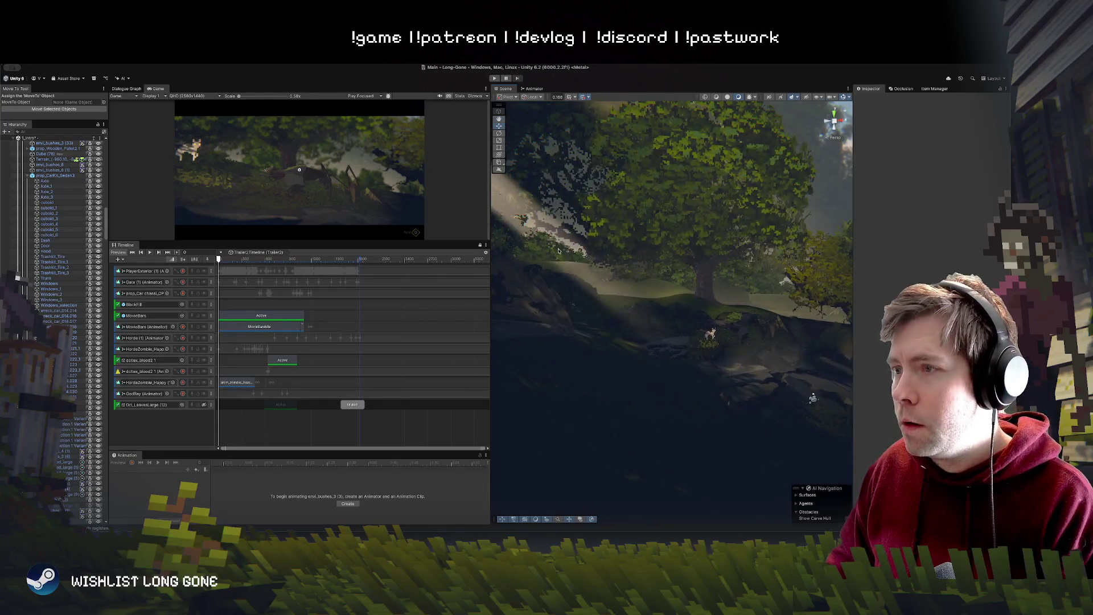
Step: Lower the character sprite along its Y axis
left_click(713, 337)
key("f")
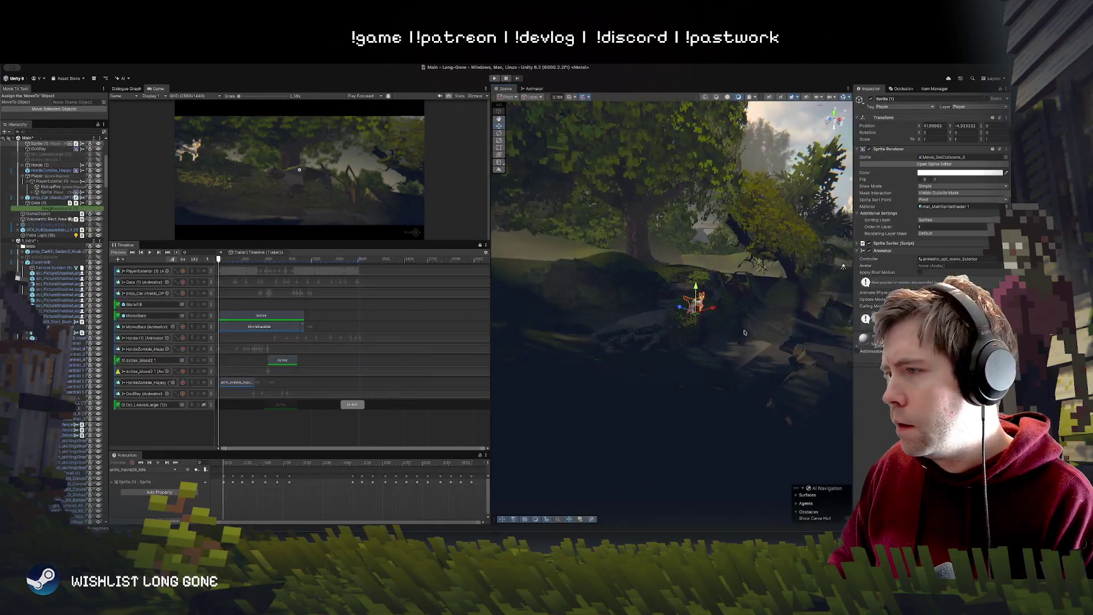
mouse_move(696, 290)
left_mouse_down()
mouse_move(696, 329)
mouse_move(774, 357)
mouse_move(684, 319)
left_mouse_up()
Step: Move the reflected ramp sprite down and into place
left_click(683, 320)
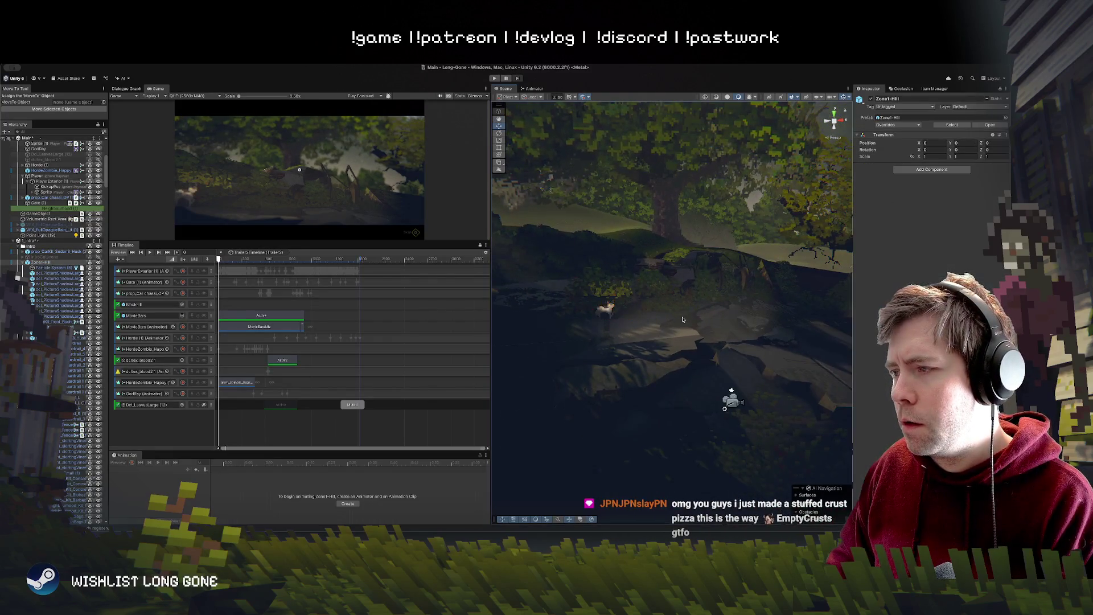
left_click(733, 339)
mouse_move(732, 339)
left_mouse_down()
mouse_move(793, 390)
mouse_move(641, 299)
mouse_move(657, 311)
left_mouse_up()
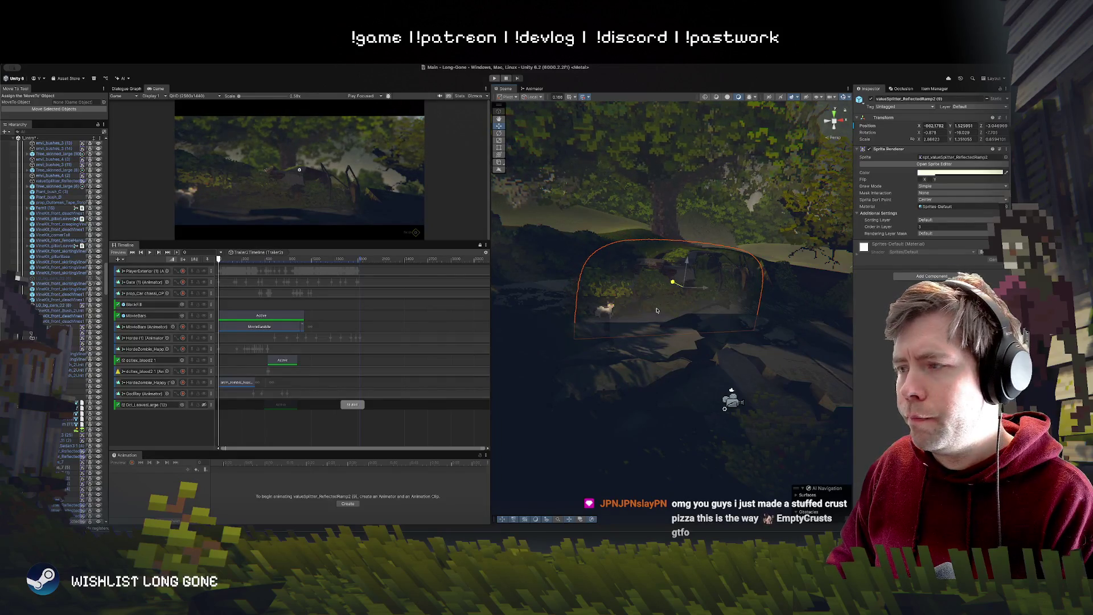
left_click_drag(684, 259, 691, 284)
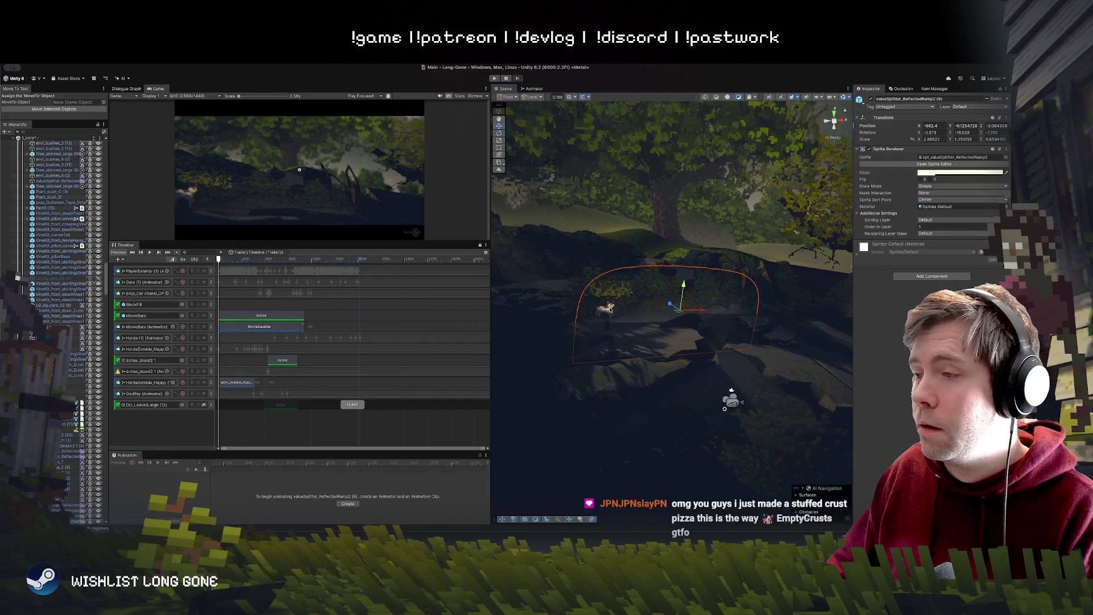
left_click_drag(671, 306, 683, 322)
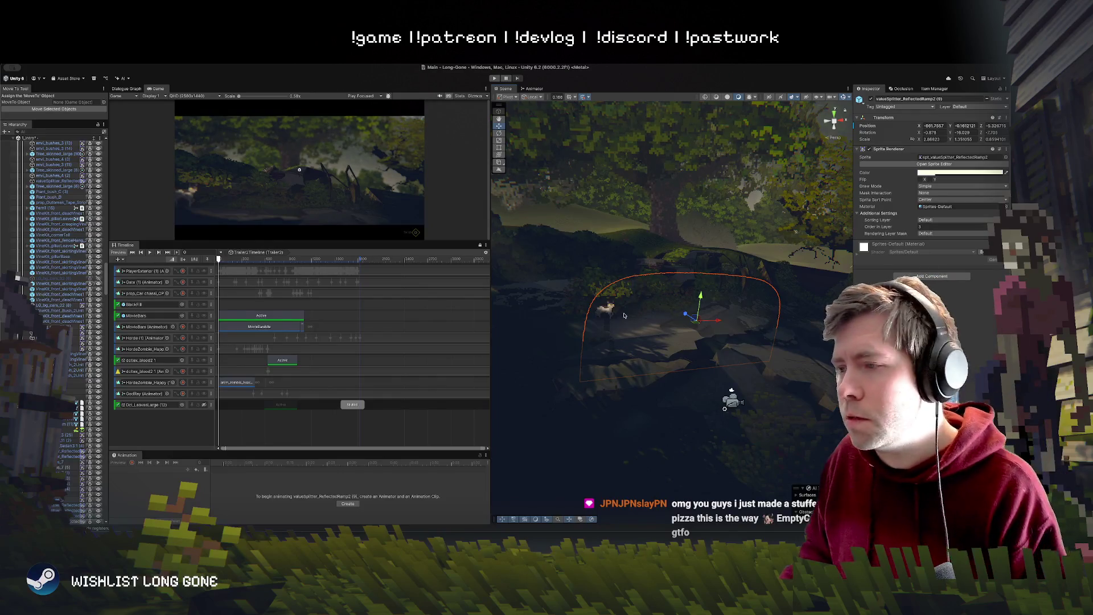
Step: Slide Sprite (1) right into the game camera's view
left_click(606, 310)
mouse_move(630, 319)
left_mouse_down()
mouse_move(838, 307)
mouse_move(736, 312)
left_mouse_up()
mouse_move(793, 341)
left_mouse_down()
mouse_move(786, 302)
mouse_move(592, 311)
left_mouse_up()
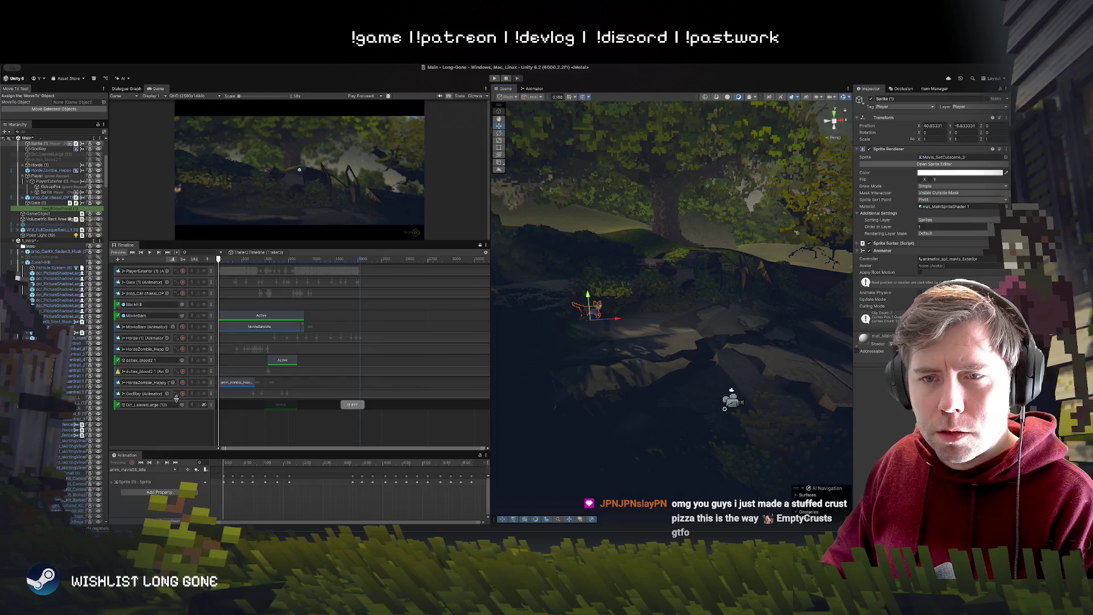
Step: Add Sprite (1) to the Timeline as an Animation Track and show all tracks
scroll(51, 230, "up", 3)
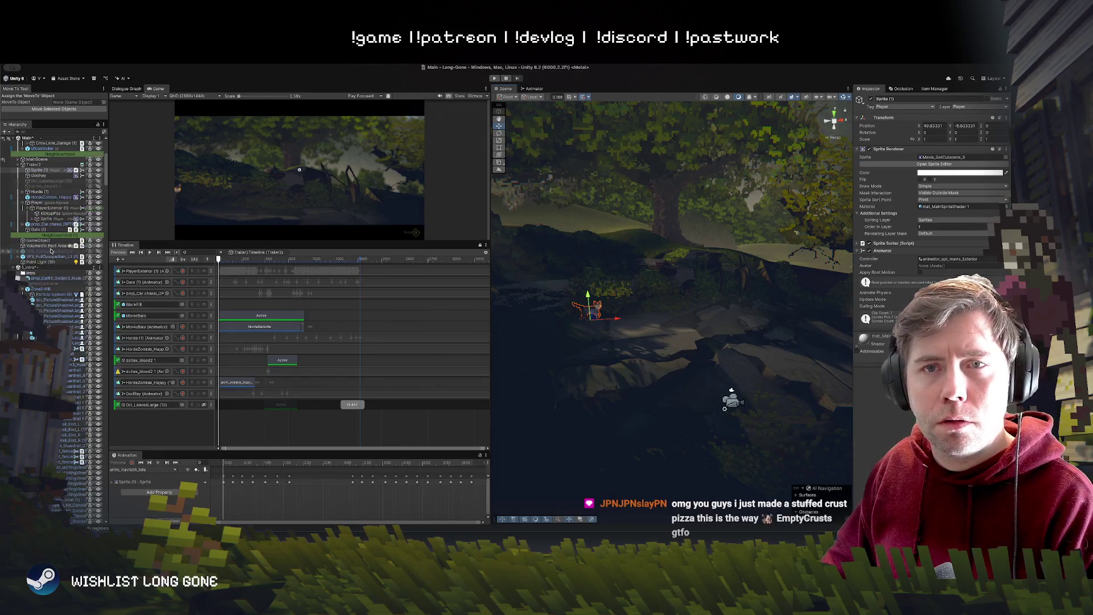
mouse_move(54, 173)
left_mouse_down()
mouse_move(153, 419)
mouse_move(170, 423)
left_mouse_up()
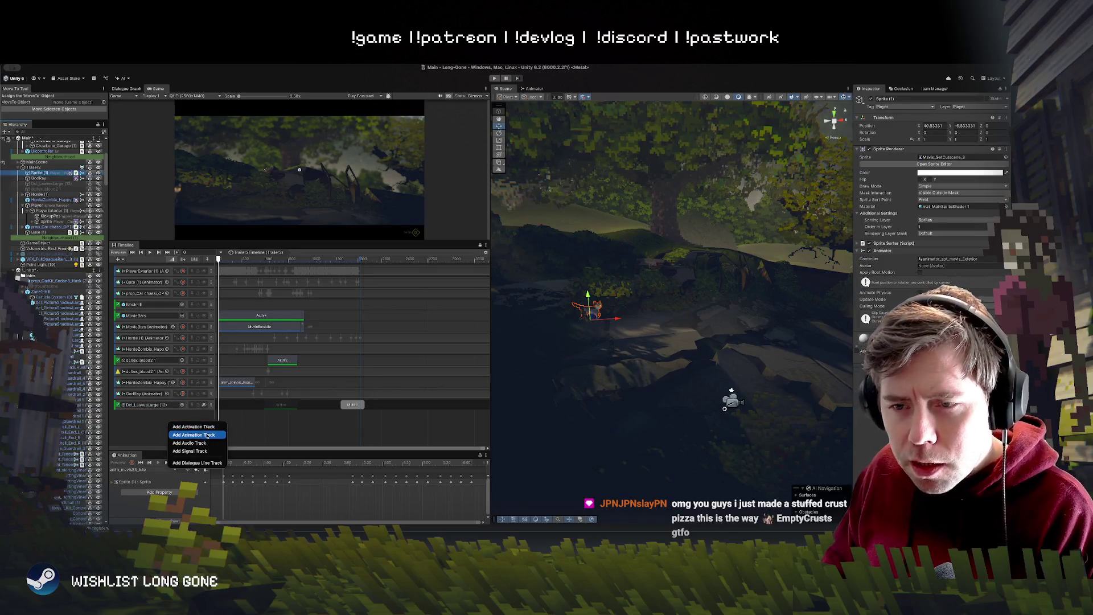
left_click(204, 434)
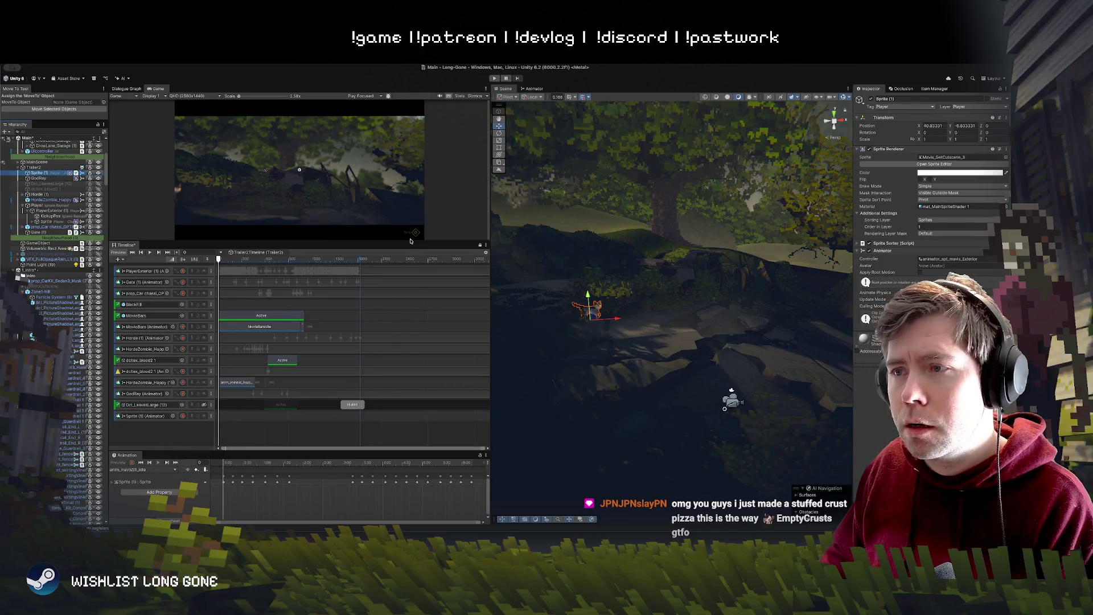
left_click_drag(411, 242, 422, 382)
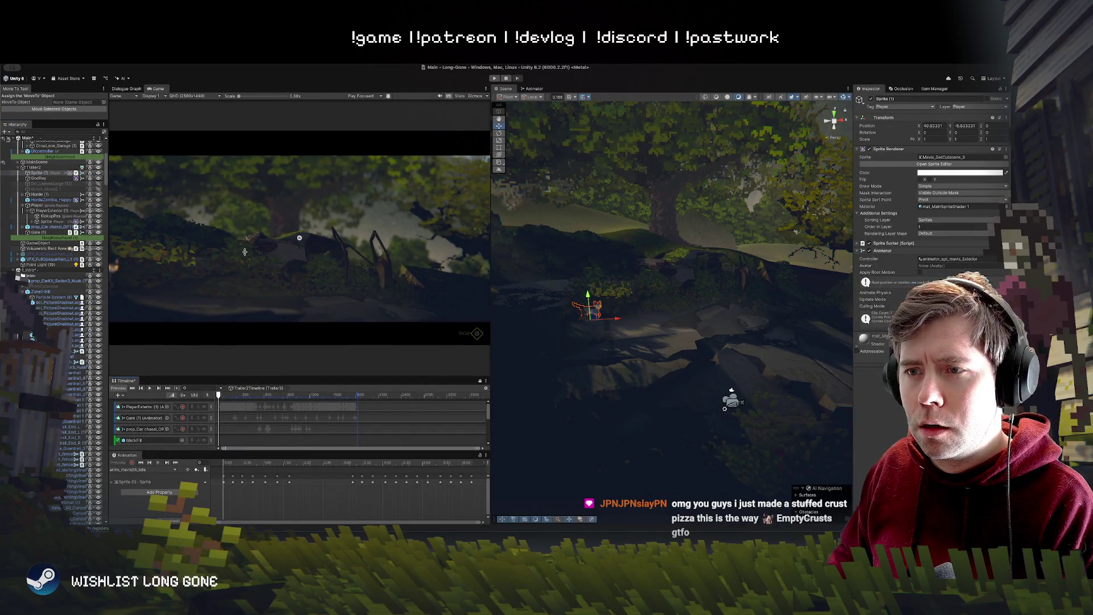
left_click_drag(260, 377, 259, 220)
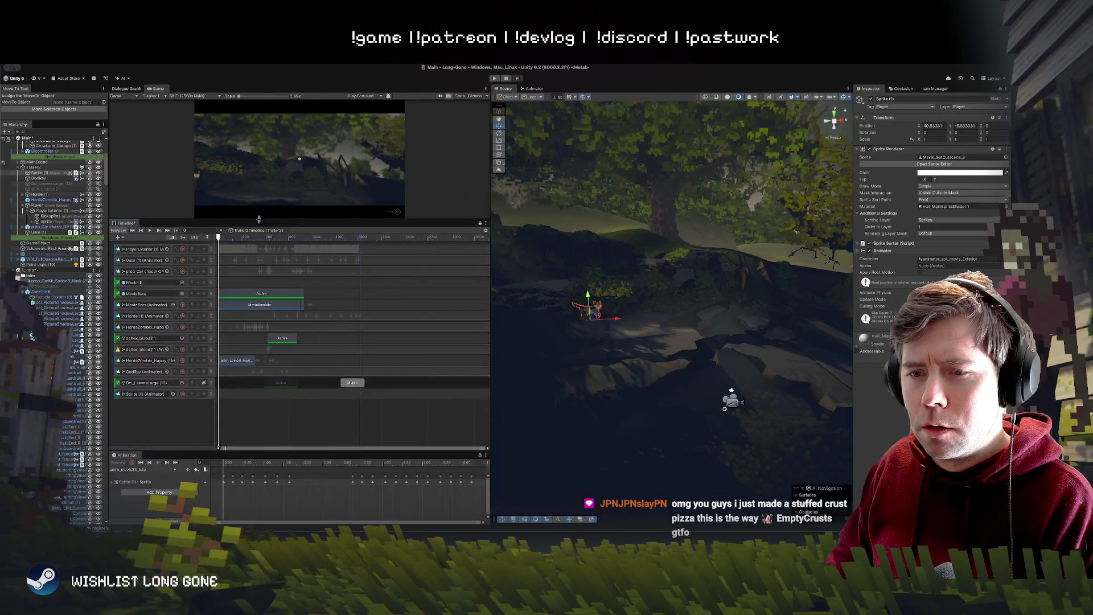
Step: Enable recording on the Sprite (1) track and nudge the sprite slightly up
left_click(171, 394)
left_click(183, 394)
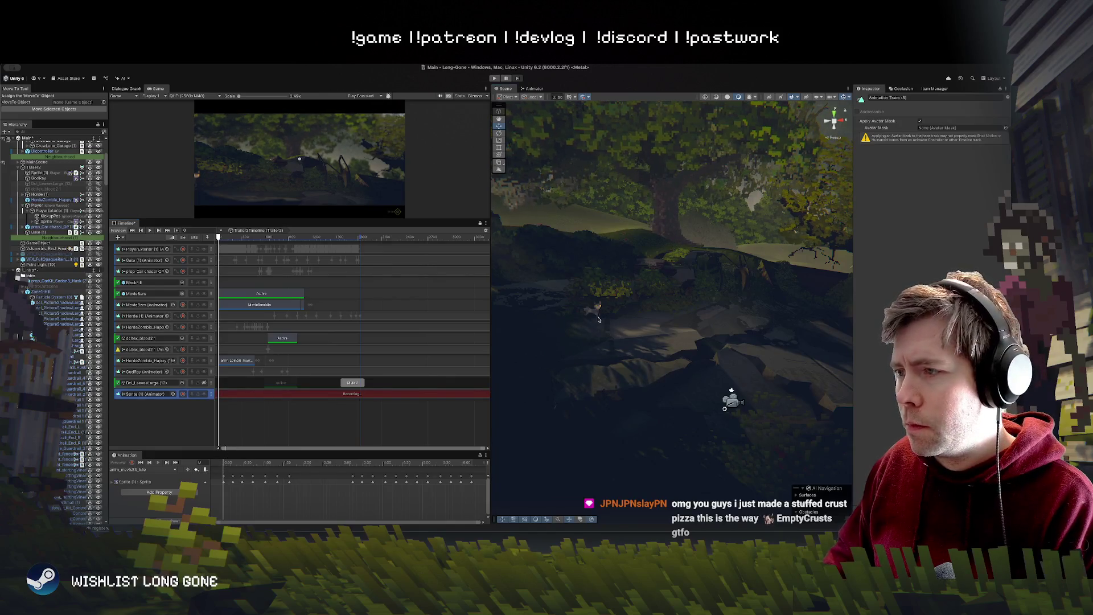
left_click_drag(719, 398, 626, 320)
left_click(637, 322)
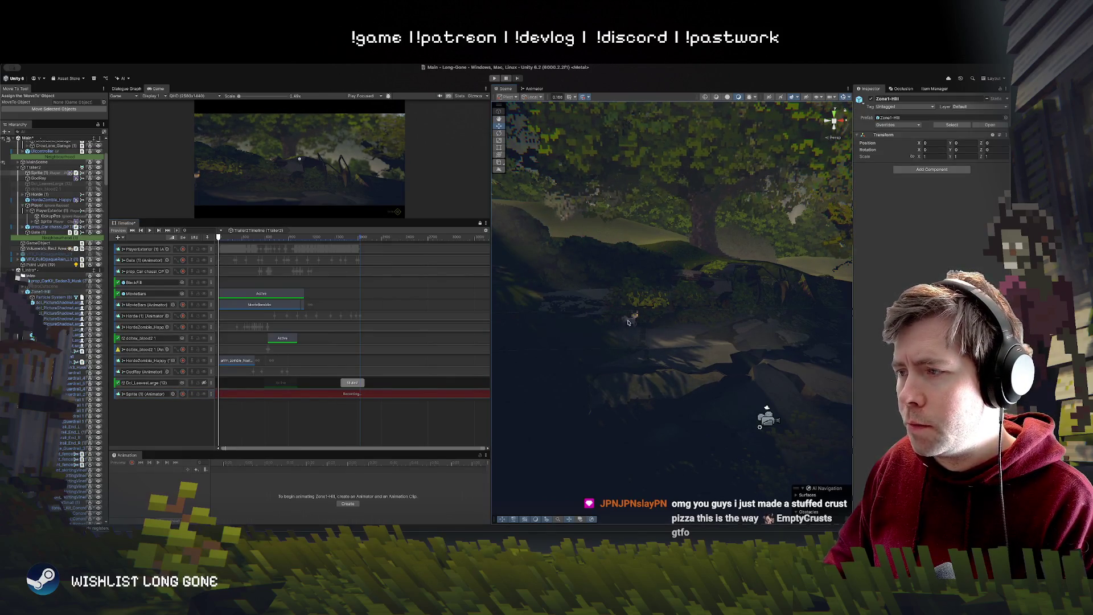
left_click_drag(631, 326, 633, 320)
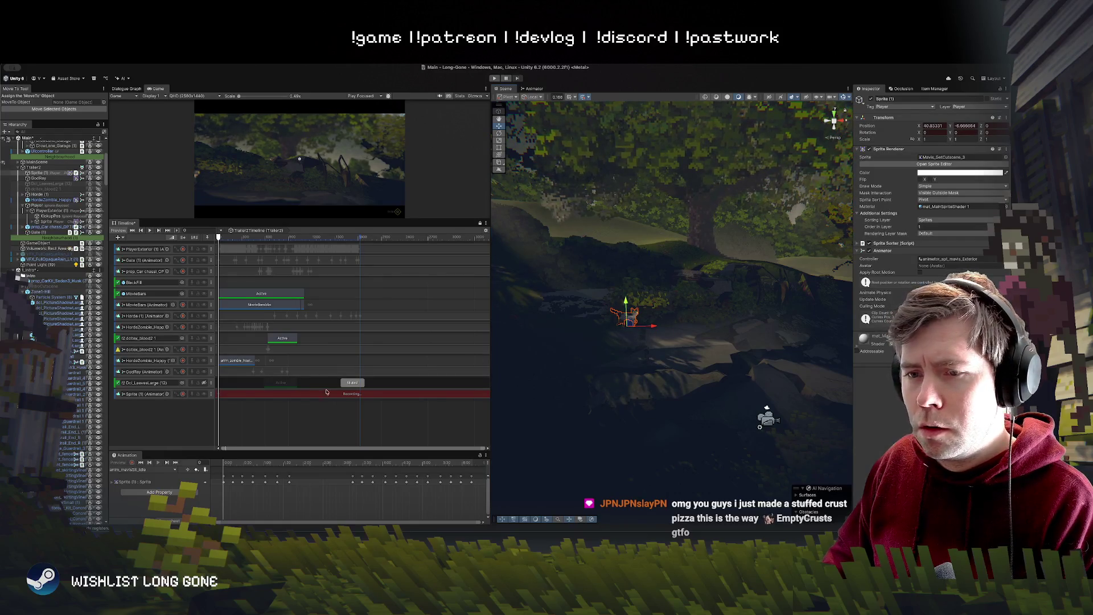
left_click(272, 398)
Step: Enlarge the Game preview and move the character left and up to its start spot
left_click_drag(353, 219, 353, 396)
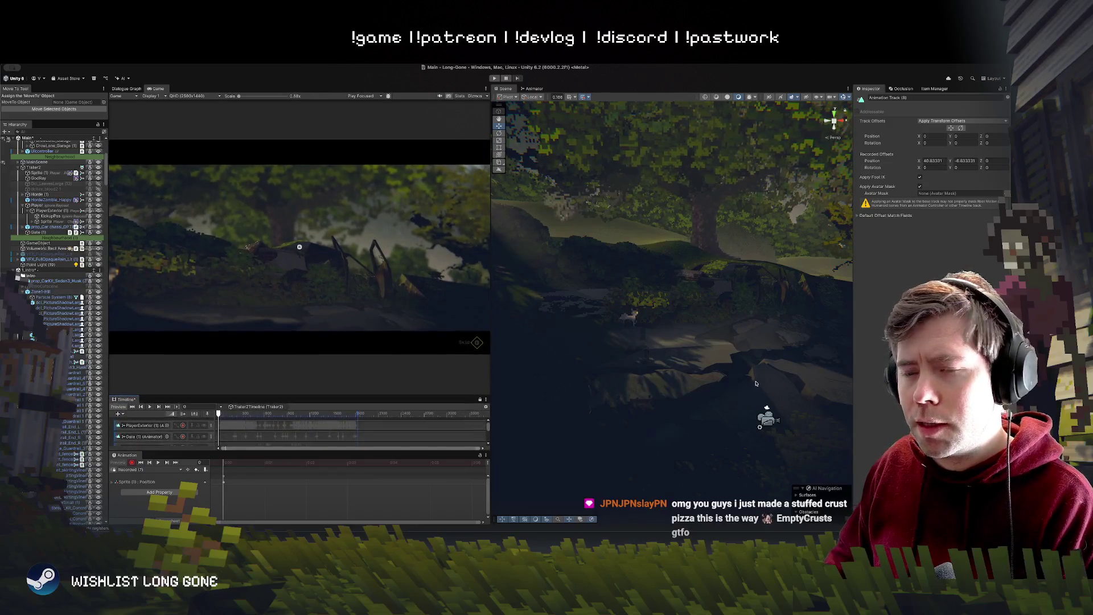
left_click_drag(493, 343, 564, 342)
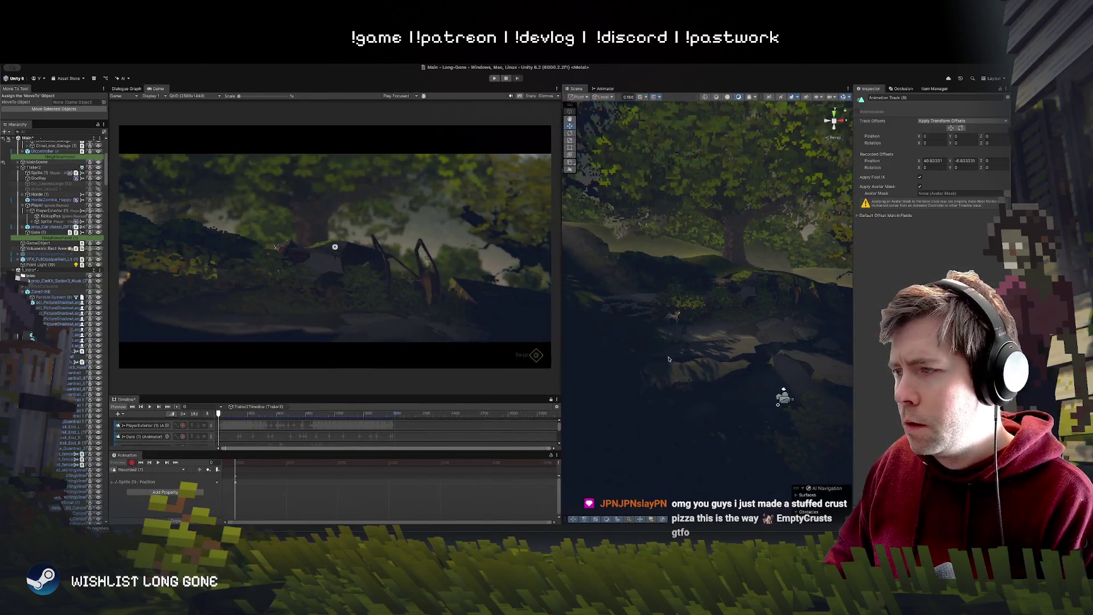
left_click(672, 317)
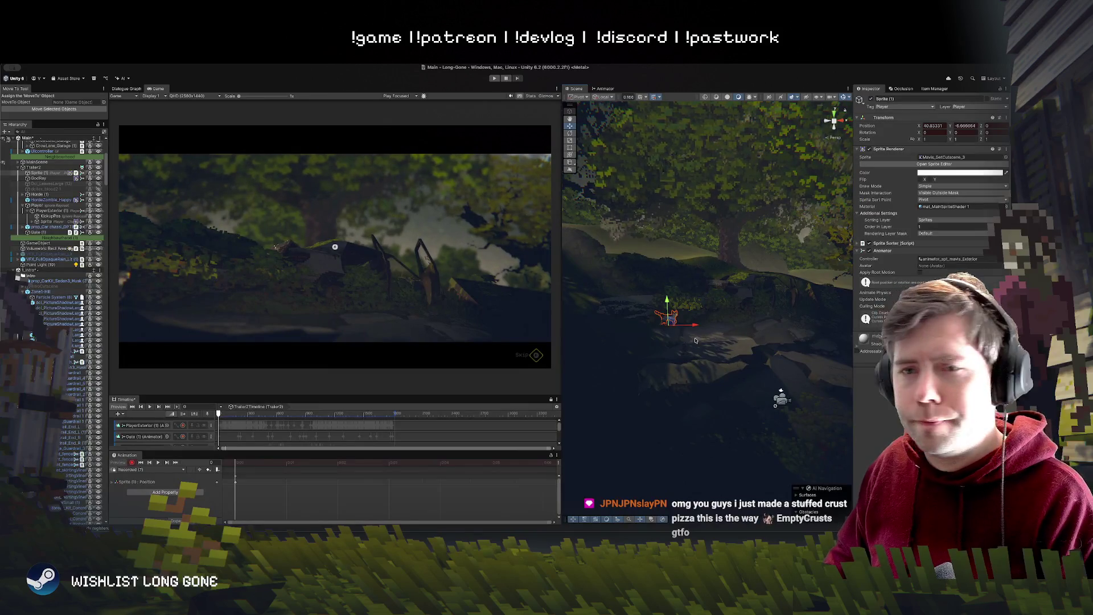
left_click_drag(672, 323, 595, 299)
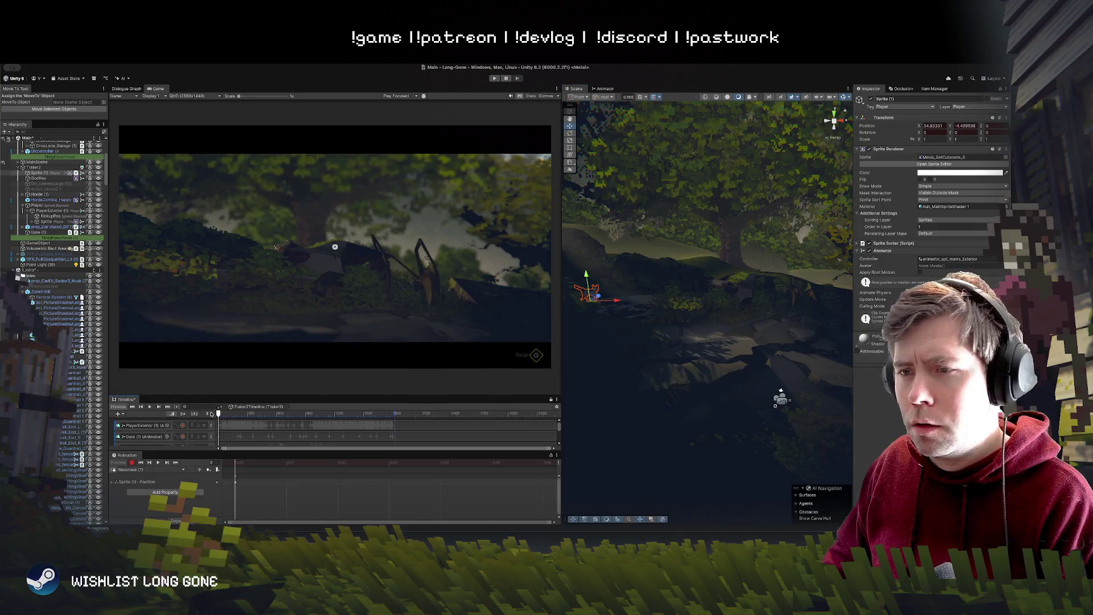
Step: At frame 420, move the character right to record a new position
left_click(234, 414)
mouse_move(234, 416)
left_mouse_down()
mouse_move(260, 419)
mouse_move(230, 418)
left_mouse_up()
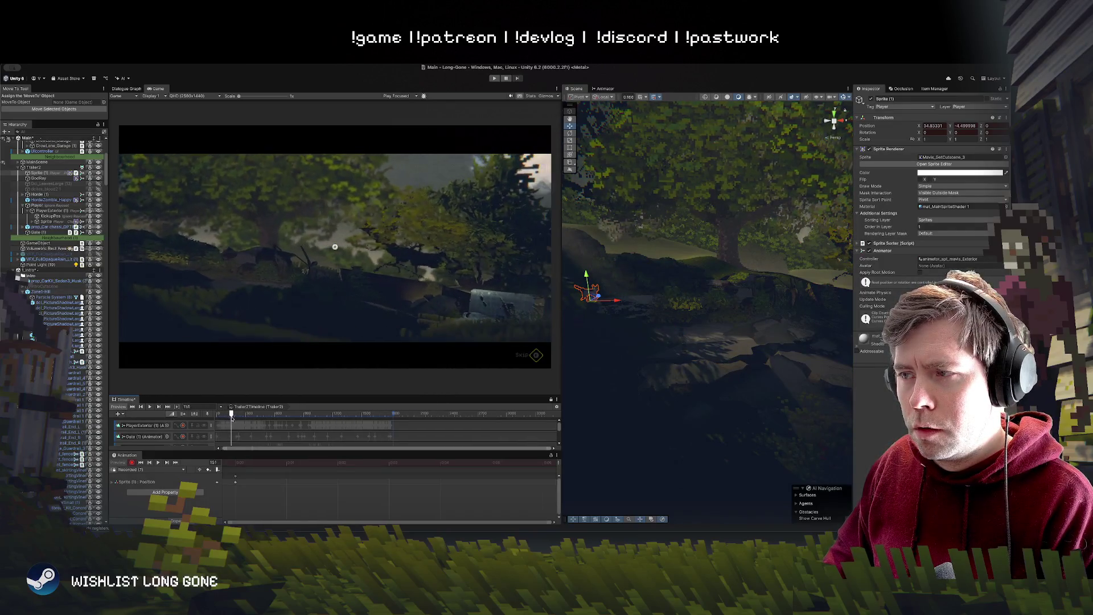
mouse_move(592, 297)
left_mouse_down()
mouse_move(724, 315)
mouse_move(664, 321)
mouse_move(630, 293)
mouse_move(634, 304)
mouse_move(620, 310)
left_mouse_up()
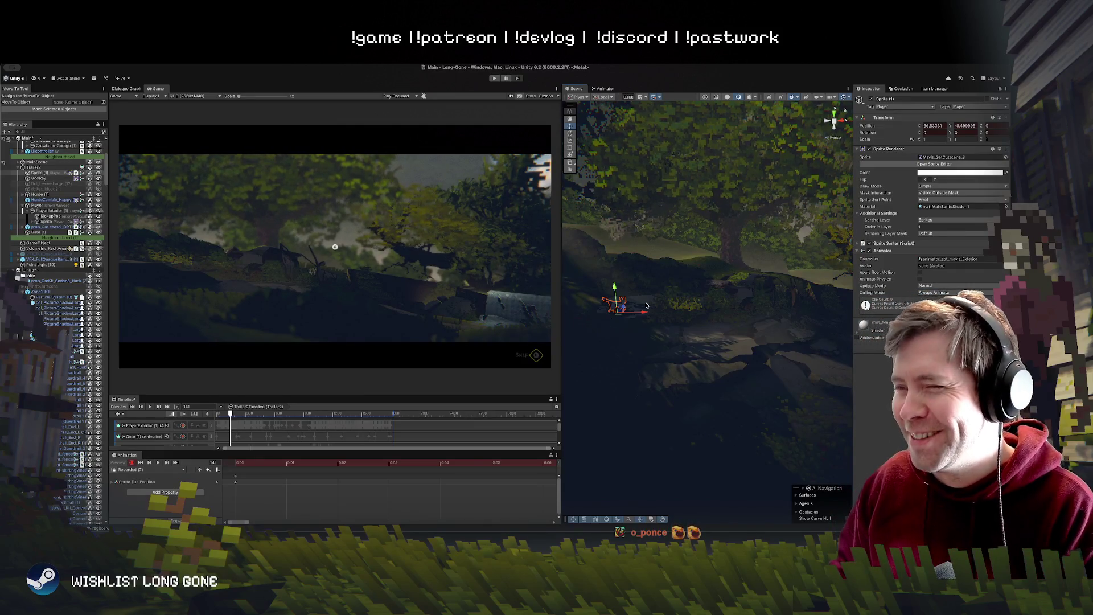
Step: Delete the stray position keyframe at frame 218
left_click(238, 464)
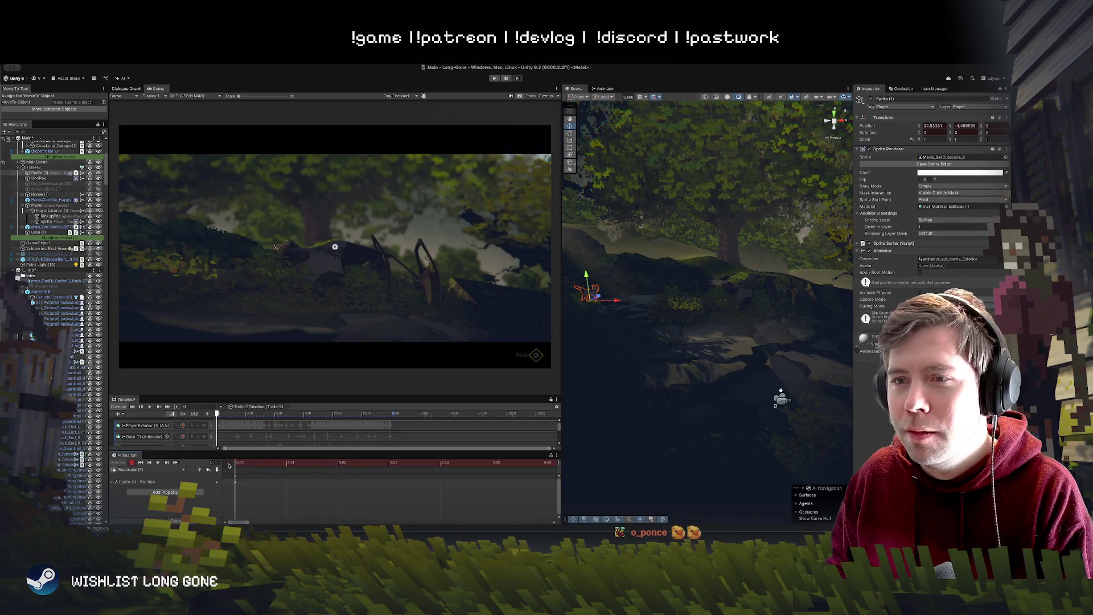
mouse_move(379, 464)
left_mouse_down()
mouse_move(257, 464)
mouse_move(578, 455)
left_mouse_up()
scroll(258, 463, "up", 5)
scroll(361, 476, "down", 3)
mouse_move(292, 460)
left_mouse_down()
mouse_move(390, 472)
mouse_move(285, 475)
mouse_move(292, 488)
mouse_move(261, 465)
mouse_move(366, 478)
mouse_move(320, 481)
mouse_move(316, 472)
mouse_move(351, 467)
left_mouse_up()
key("Delete")
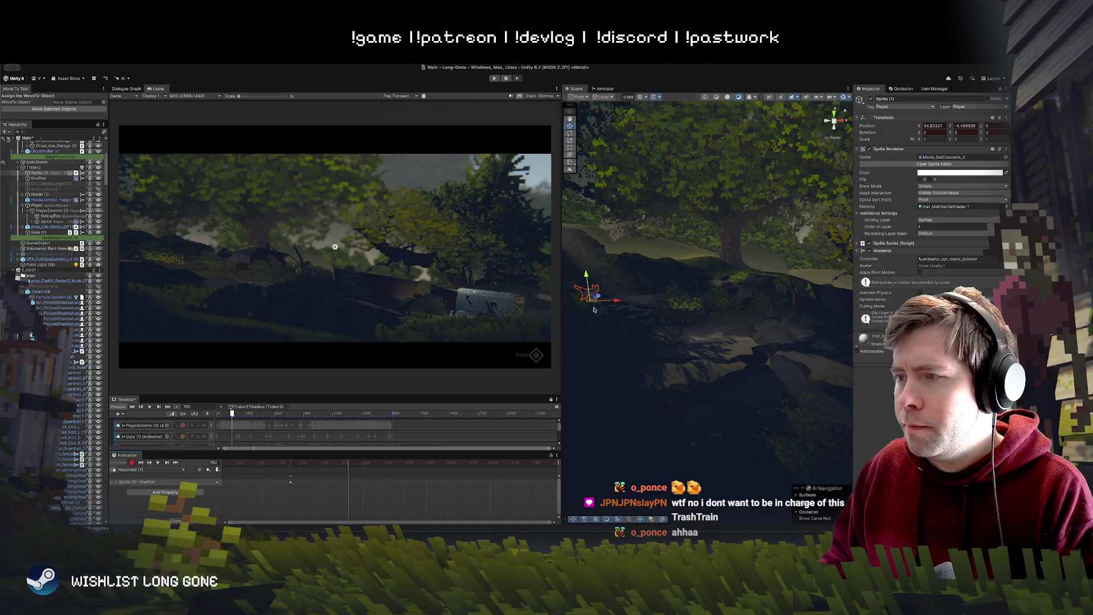
Step: Drag the player sprite further right to record a position keyframe
mouse_move(594, 310)
left_mouse_down()
mouse_move(786, 316)
mouse_move(853, 342)
left_mouse_up()
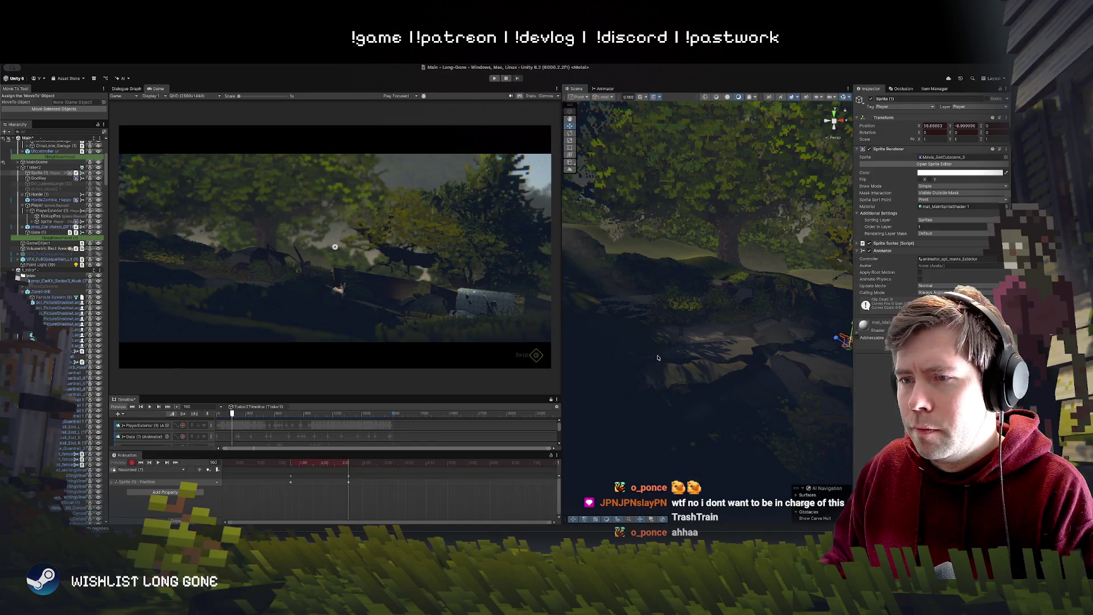
key("f")
left_click_drag(696, 334, 751, 341)
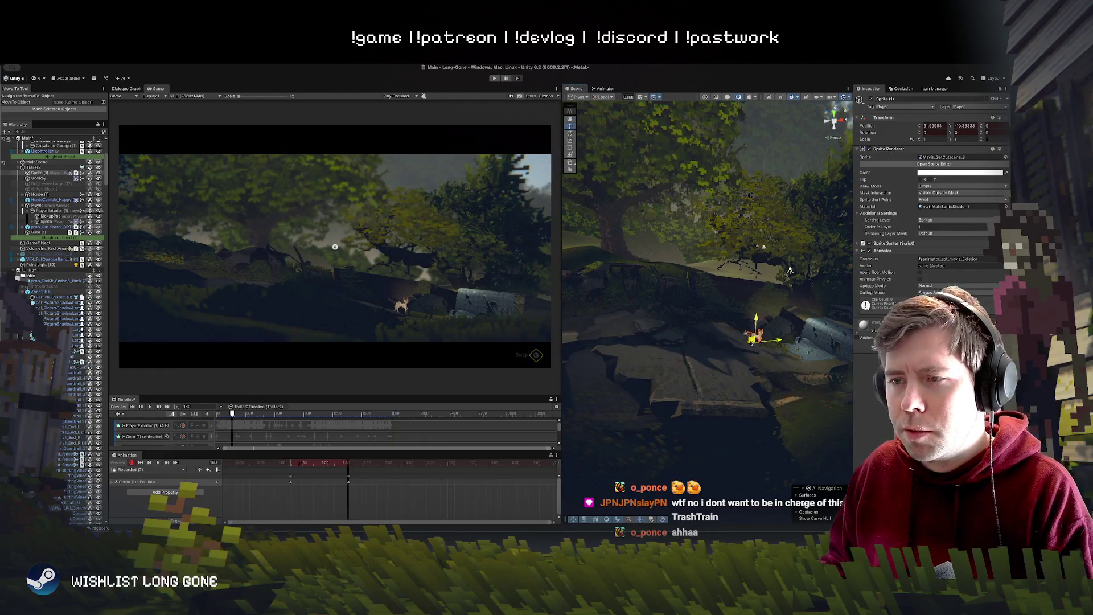
Step: Key a new sprite position at frame 106 and preview the walk
mouse_move(349, 467)
left_mouse_down()
mouse_move(311, 463)
mouse_move(393, 467)
mouse_move(371, 466)
left_mouse_up()
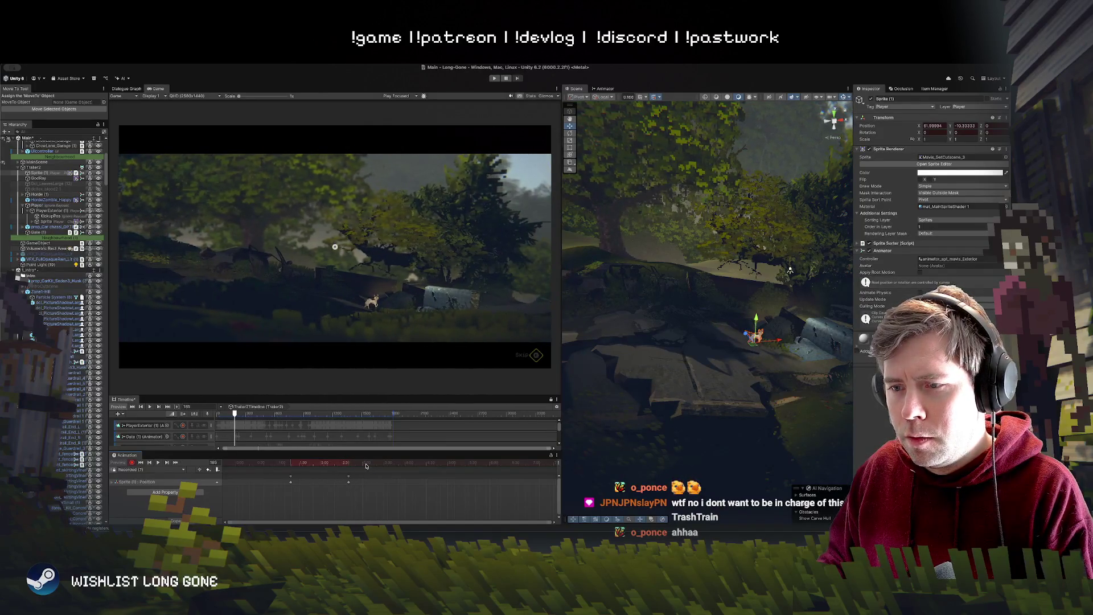
mouse_move(769, 338)
left_mouse_down()
mouse_move(829, 307)
mouse_move(815, 308)
left_mouse_up()
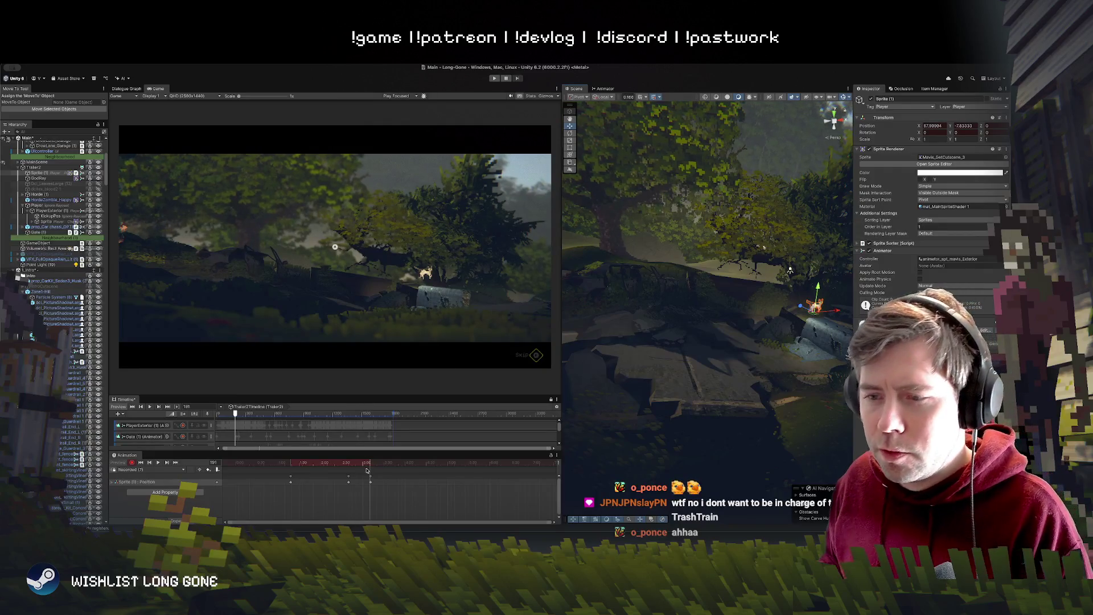
key("space")
mouse_move(834, 350)
left_mouse_down()
mouse_move(594, 319)
mouse_move(601, 285)
mouse_move(716, 315)
left_mouse_up()
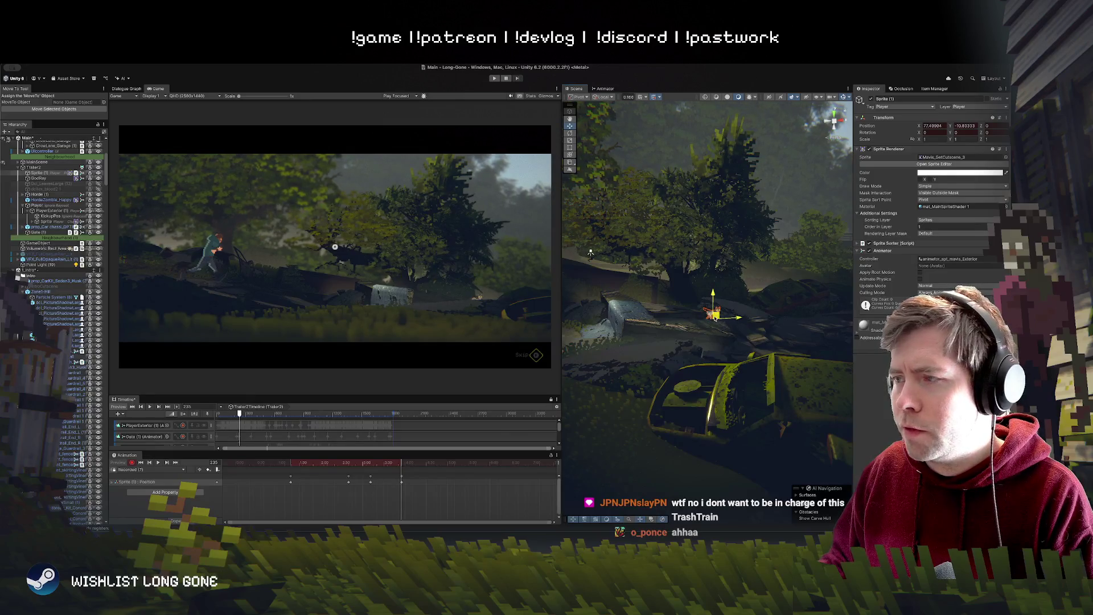
Step: Play the clip from an earlier frame to check the sprite's motion
left_click_drag(401, 463, 308, 460)
key("space")
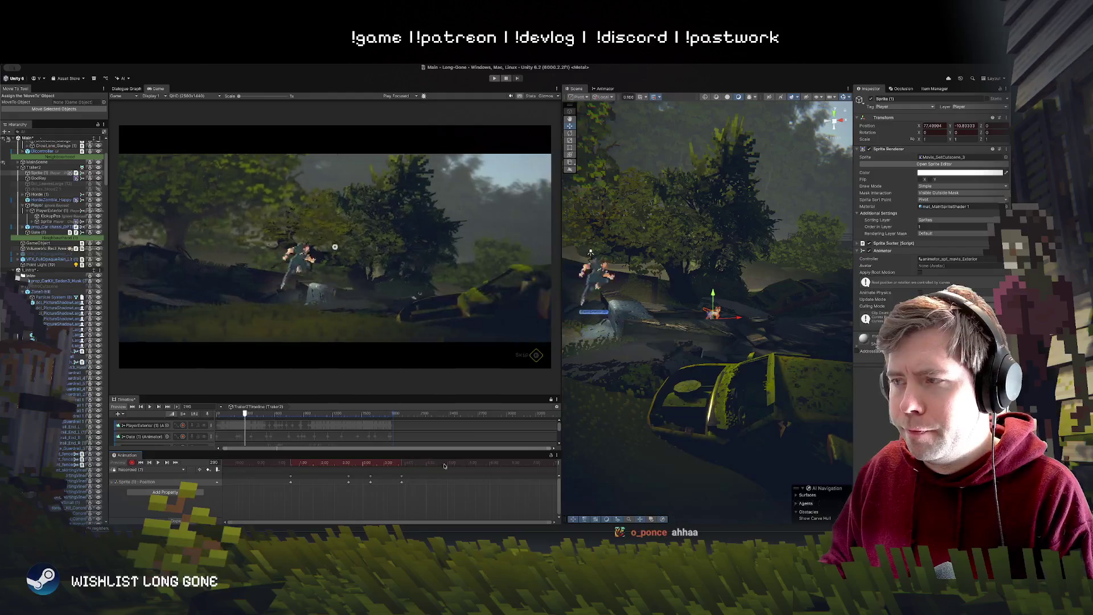
mouse_move(655, 364)
left_mouse_down()
mouse_move(695, 349)
mouse_move(600, 365)
mouse_move(752, 350)
left_mouse_up()
key("f")
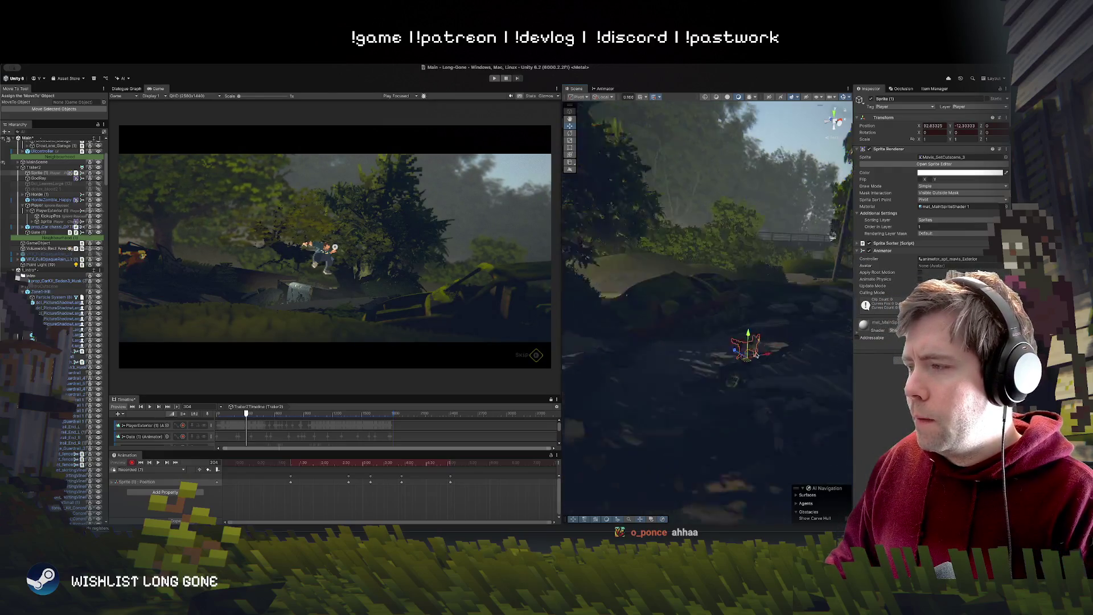
scroll(710, 391, "down", 5)
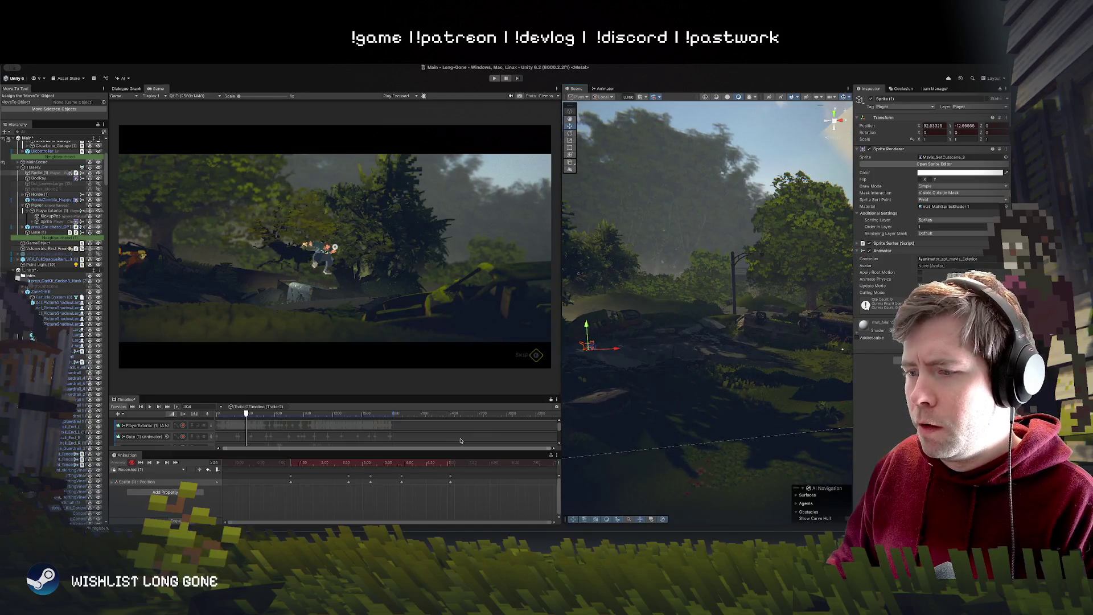
Step: Key the player sprite further right at frames 399 and 440
left_click_drag(455, 460, 518, 463)
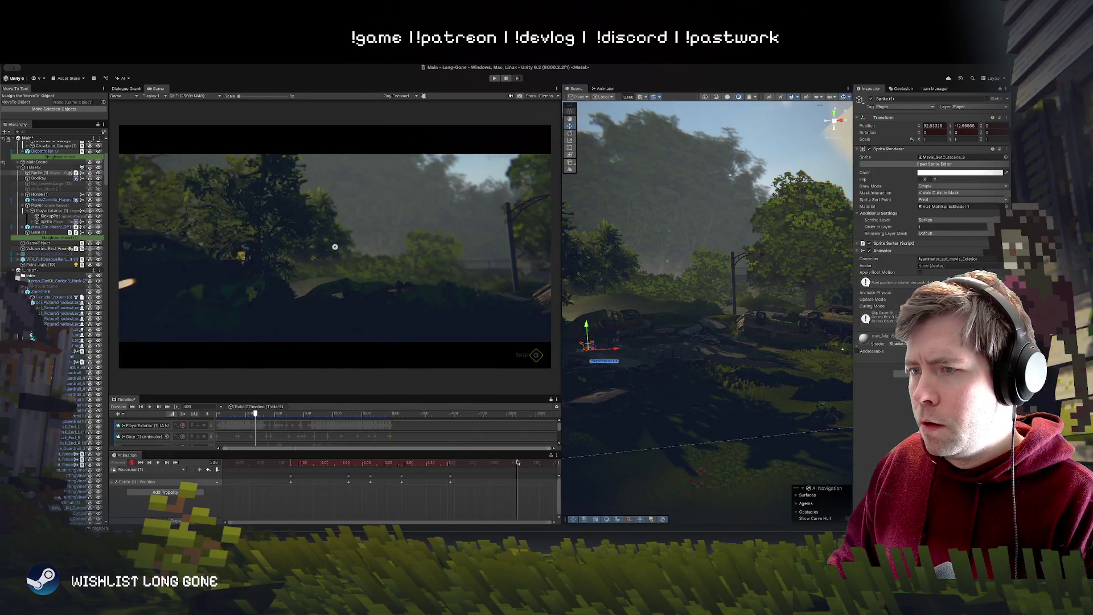
mouse_move(595, 349)
left_mouse_down()
mouse_move(766, 340)
mouse_move(758, 352)
left_mouse_up()
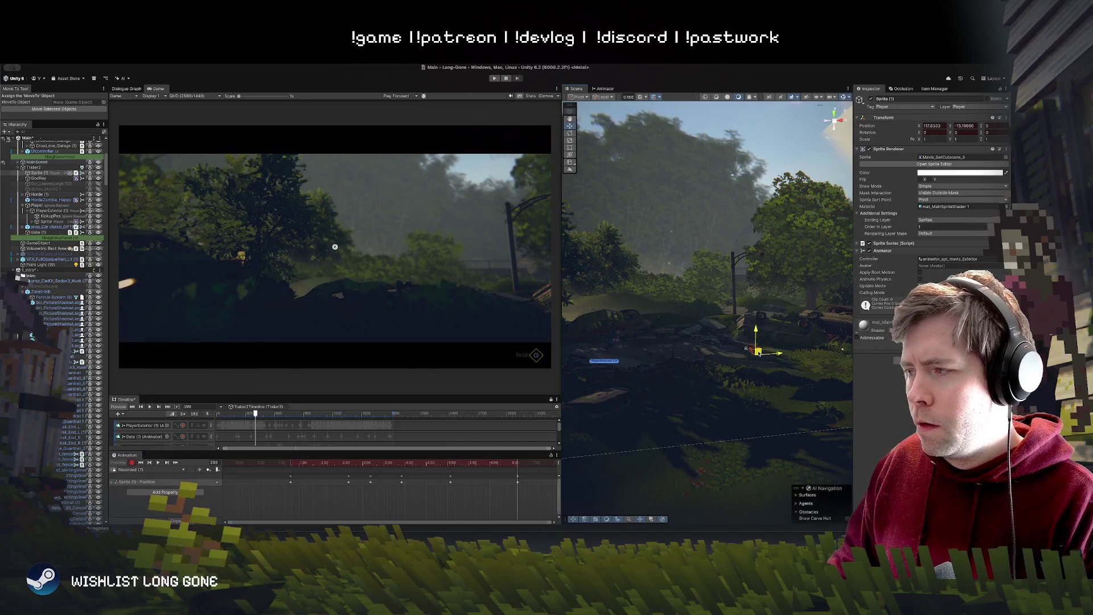
left_click_drag(518, 467, 574, 442)
key("f")
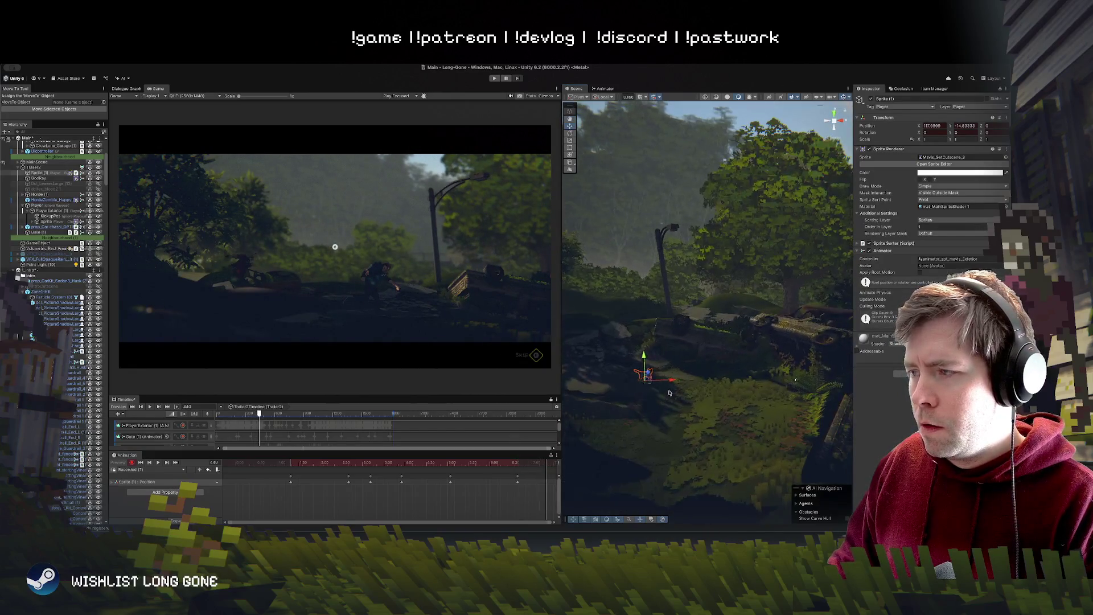
left_click_drag(660, 373, 734, 372)
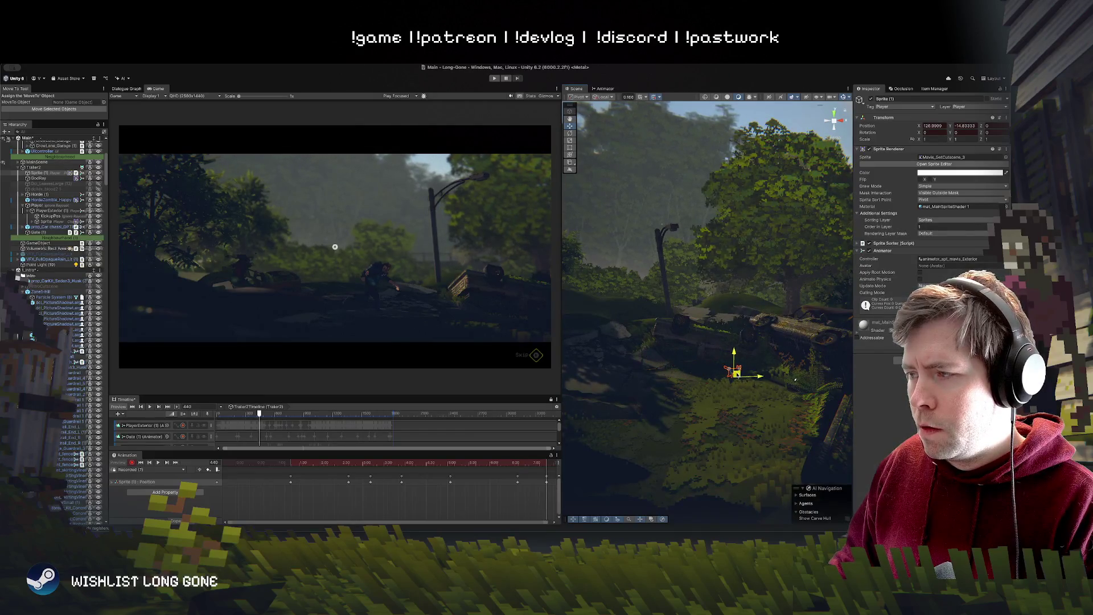
Step: Key sprite positions at frames 470, 535 and 548, then review around frame 488
left_click_drag(531, 463, 568, 459)
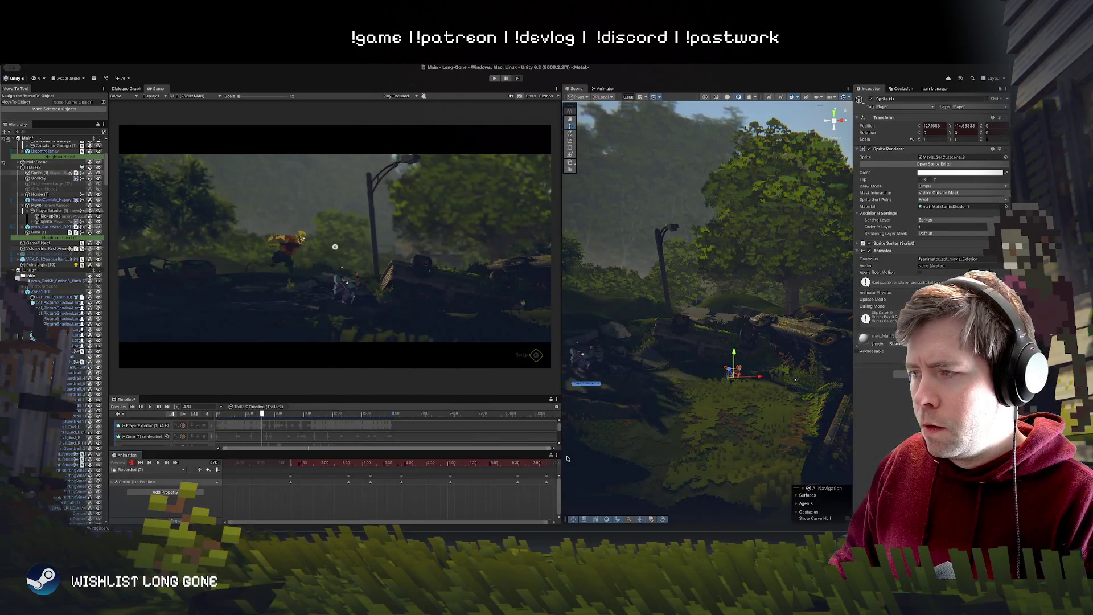
scroll(492, 480, "right", 5)
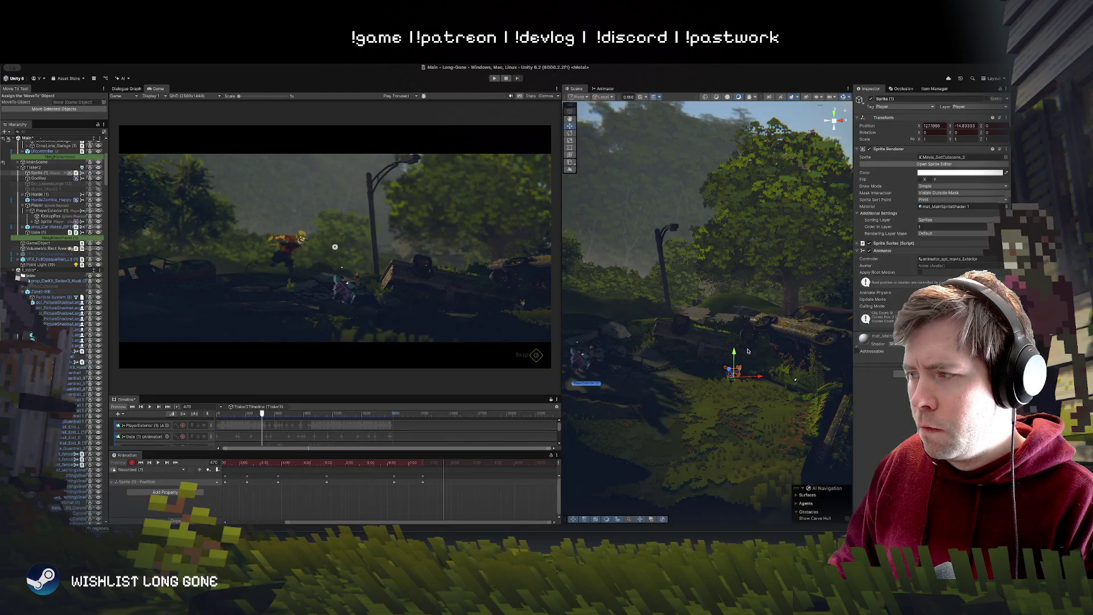
mouse_move(735, 374)
left_mouse_down()
mouse_move(788, 319)
mouse_move(777, 351)
left_mouse_up()
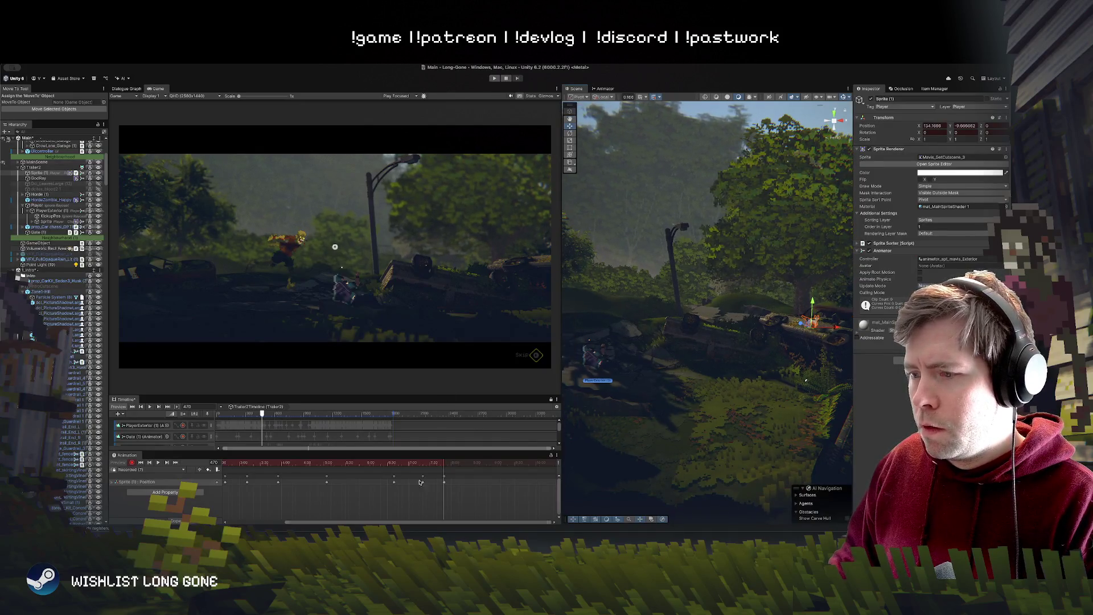
mouse_move(444, 464)
left_mouse_down()
mouse_move(510, 468)
mouse_move(490, 469)
left_mouse_up()
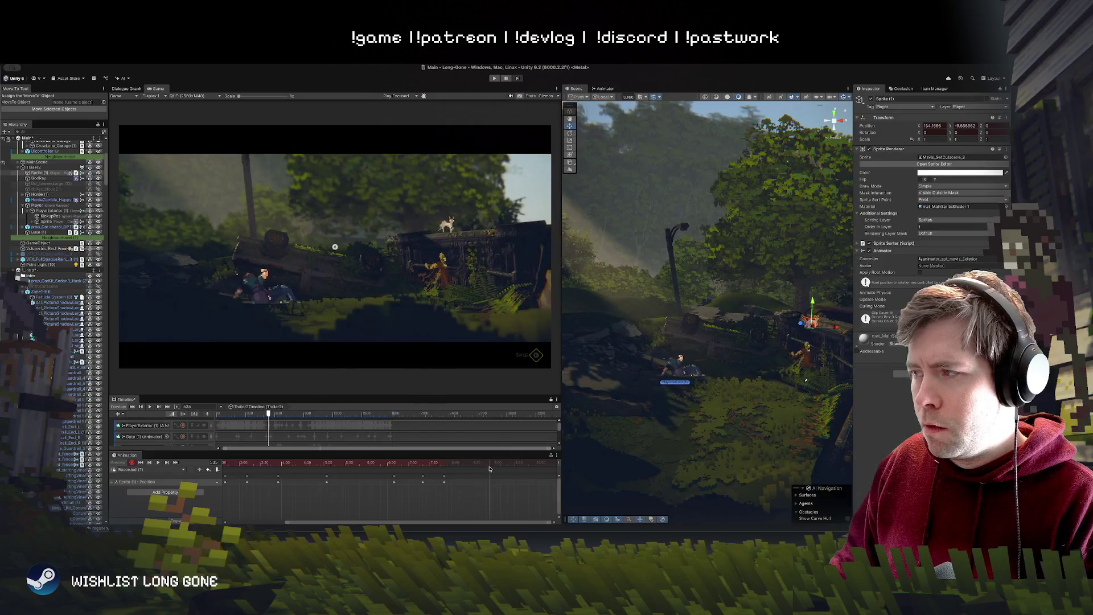
left_click_drag(811, 323, 765, 316)
key("period")
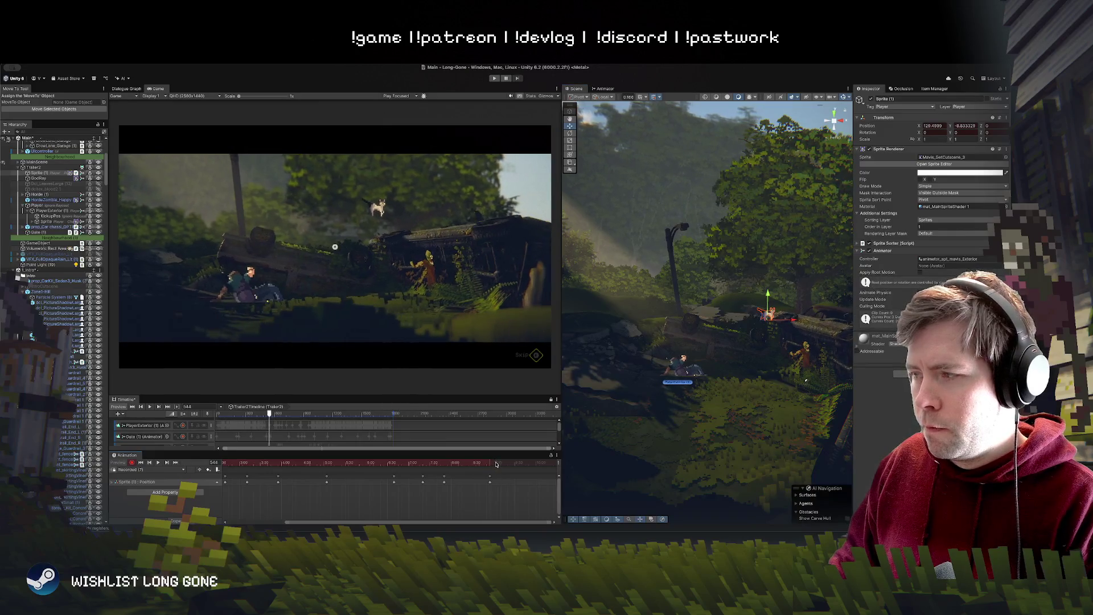
left_click_drag(766, 319, 725, 393)
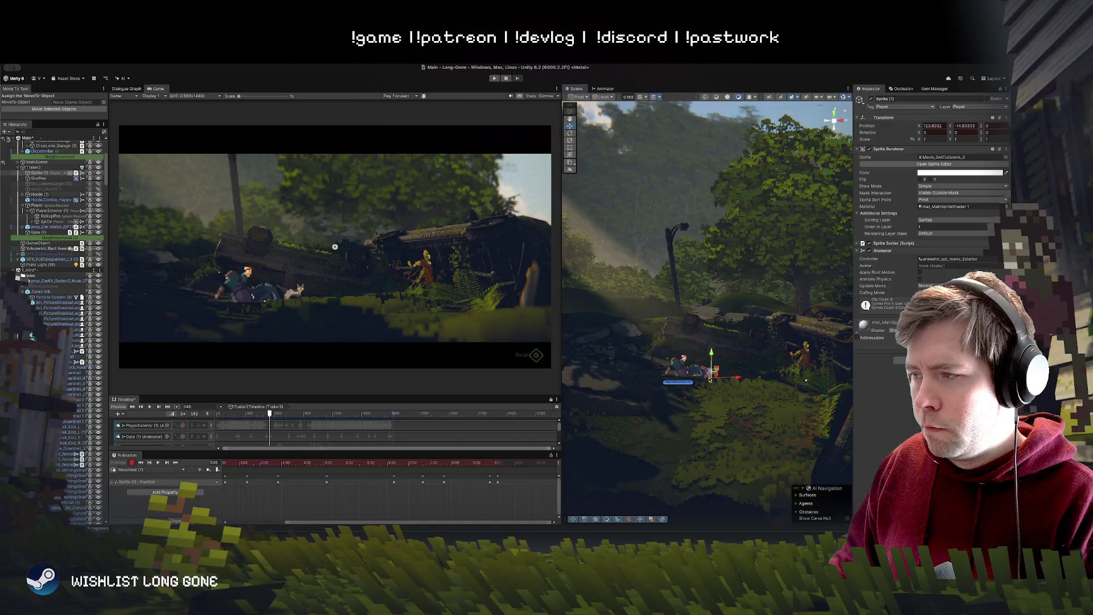
left_click_drag(709, 382, 710, 390)
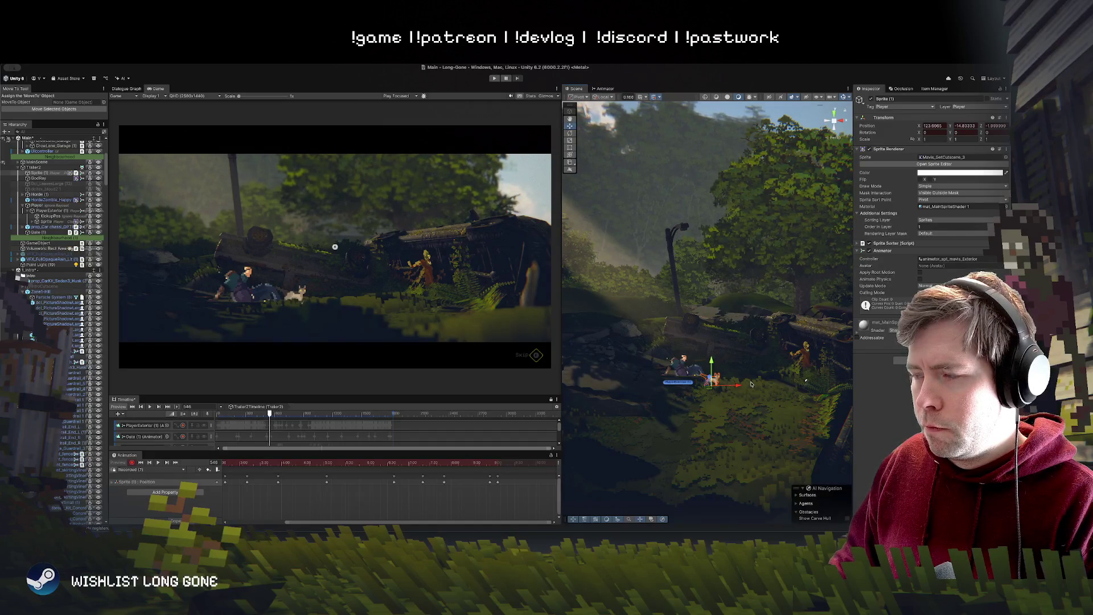
mouse_move(497, 463)
left_mouse_down()
mouse_move(456, 464)
mouse_move(488, 465)
mouse_move(444, 480)
mouse_move(461, 463)
mouse_move(494, 465)
mouse_move(342, 466)
left_mouse_up()
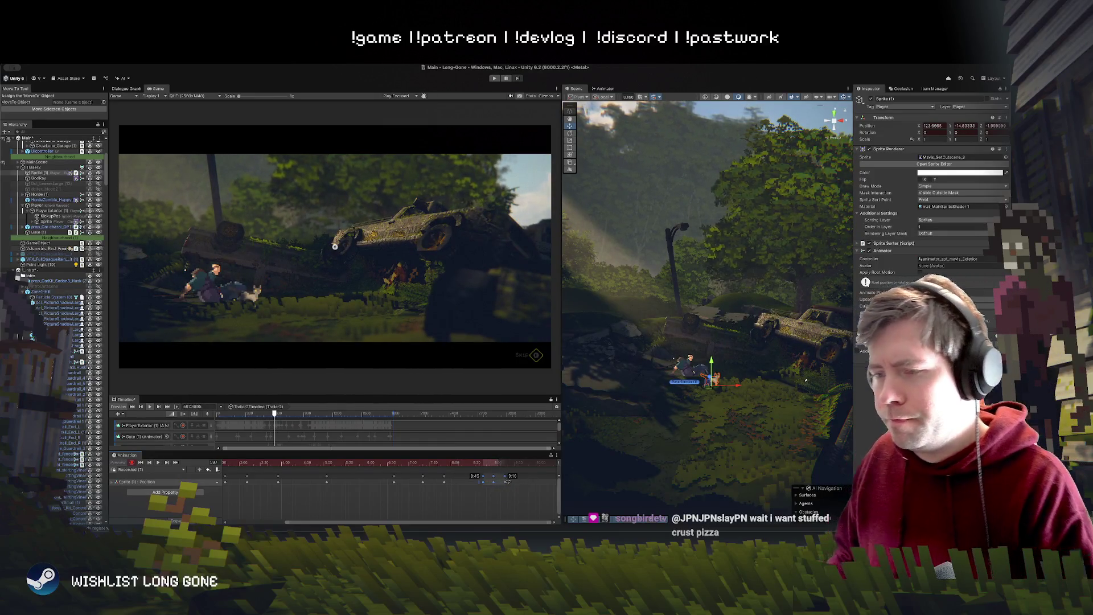
left_click(495, 463)
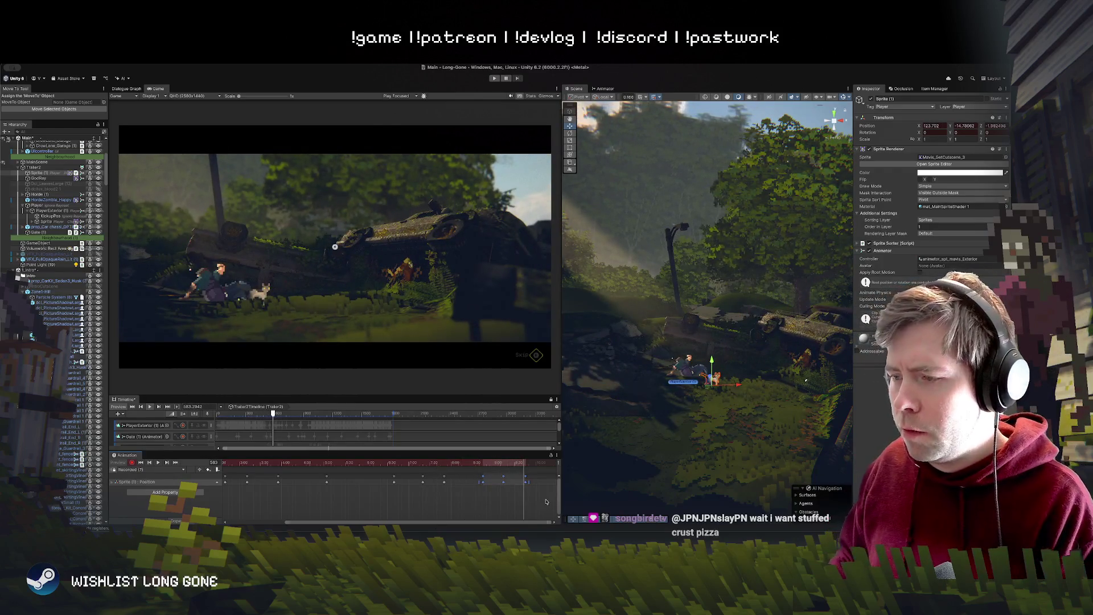
Step: Delete the position keyframes after frame 583 and preview the cutscene
left_click_drag(545, 497, 381, 467)
key("Delete")
key("space")
mouse_move(724, 396)
left_mouse_down()
mouse_move(653, 361)
mouse_move(816, 353)
left_mouse_up()
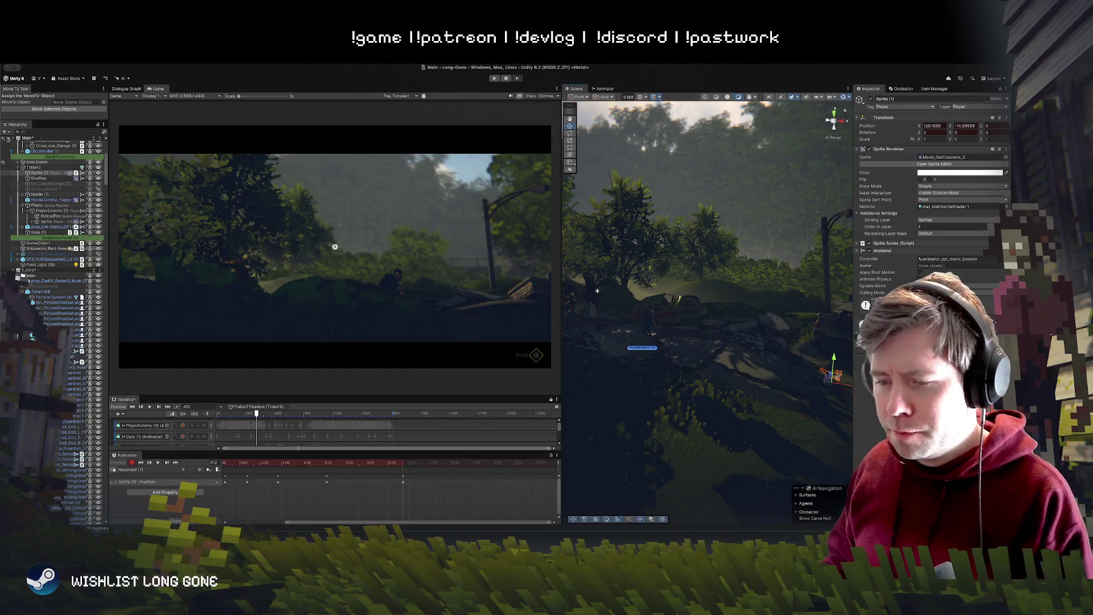
mouse_move(597, 290)
left_mouse_down()
mouse_move(741, 347)
mouse_move(769, 344)
mouse_move(763, 239)
mouse_move(701, 371)
left_mouse_up()
Step: Drag the last position keyframe much later in the dope sheet
mouse_move(406, 460)
left_mouse_down()
mouse_move(353, 464)
mouse_move(440, 464)
mouse_move(268, 464)
mouse_move(552, 472)
mouse_move(268, 457)
mouse_move(470, 477)
left_mouse_up()
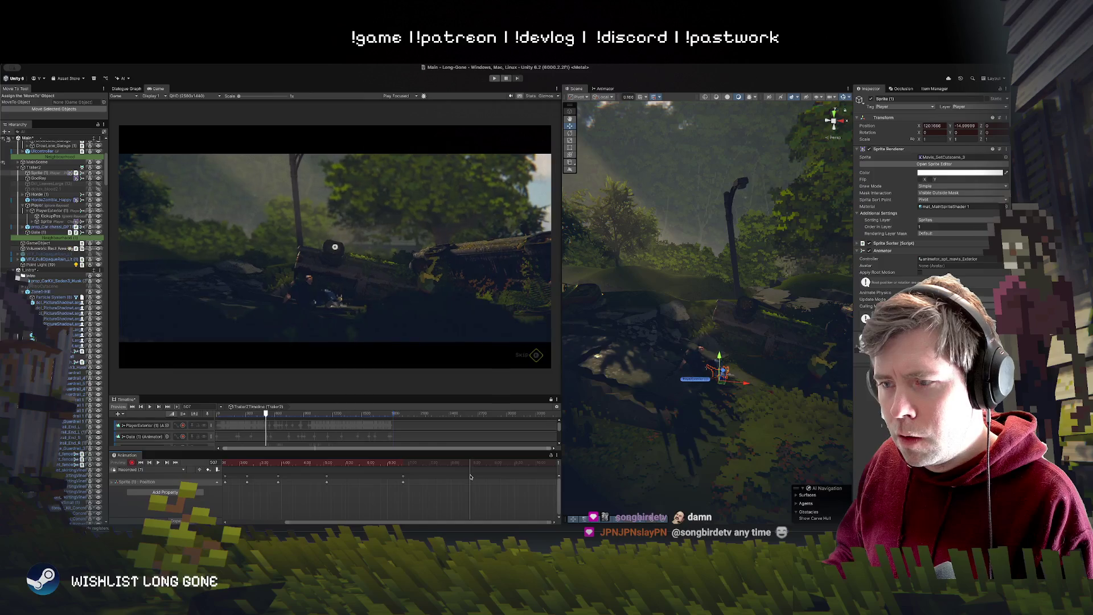
left_click(409, 465)
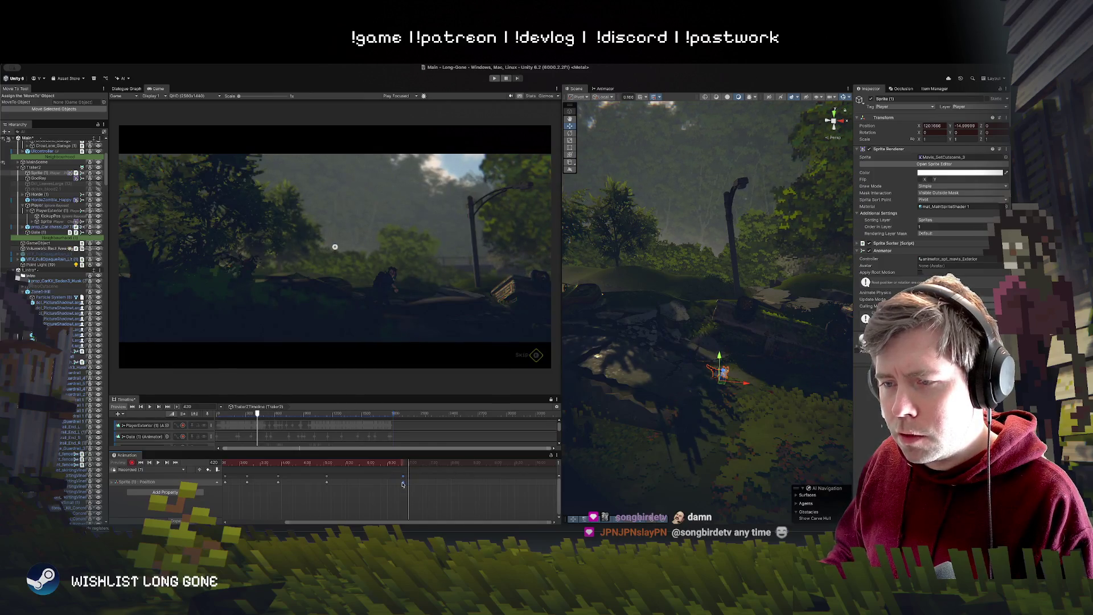
mouse_move(402, 484)
left_mouse_down()
mouse_move(367, 484)
mouse_move(328, 463)
mouse_move(398, 471)
left_mouse_up()
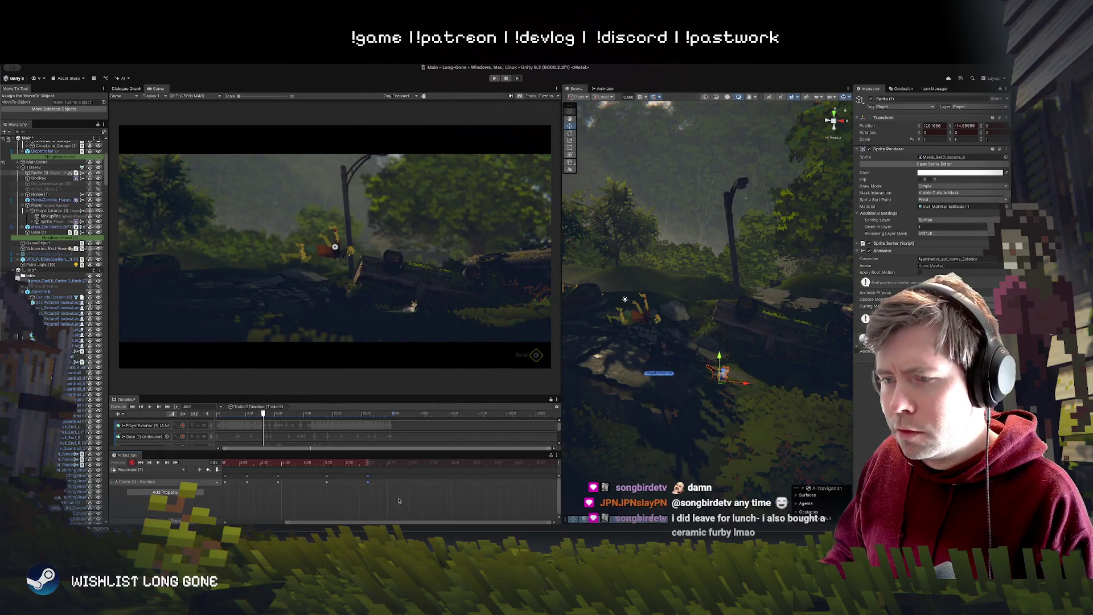
left_click_drag(368, 484, 461, 492)
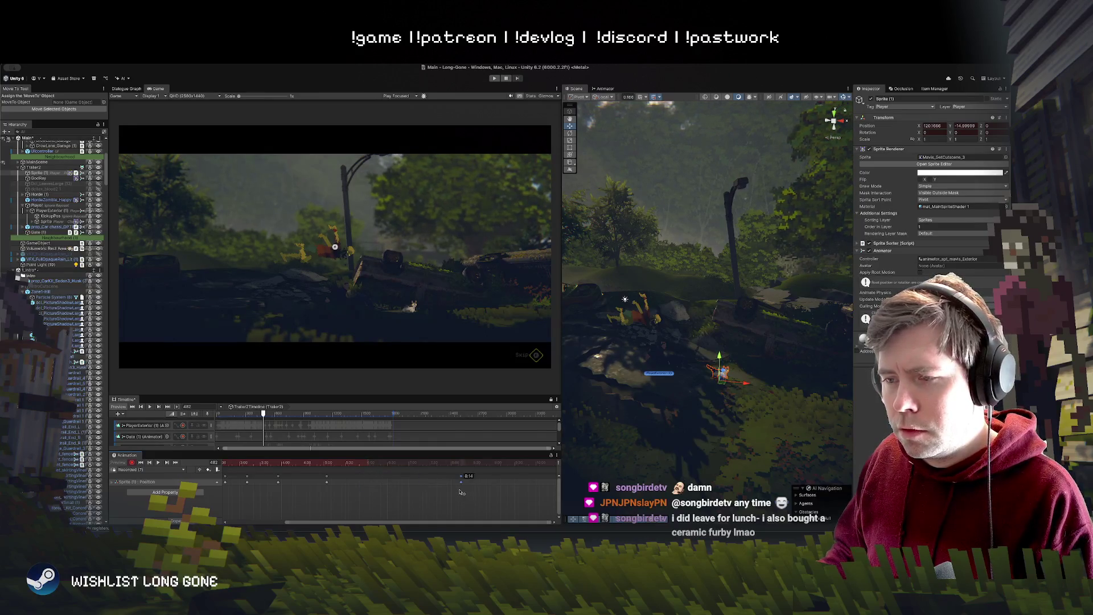
Step: At frame 459, nudge the sprite to X 123.70 and preview the change
left_click(441, 461)
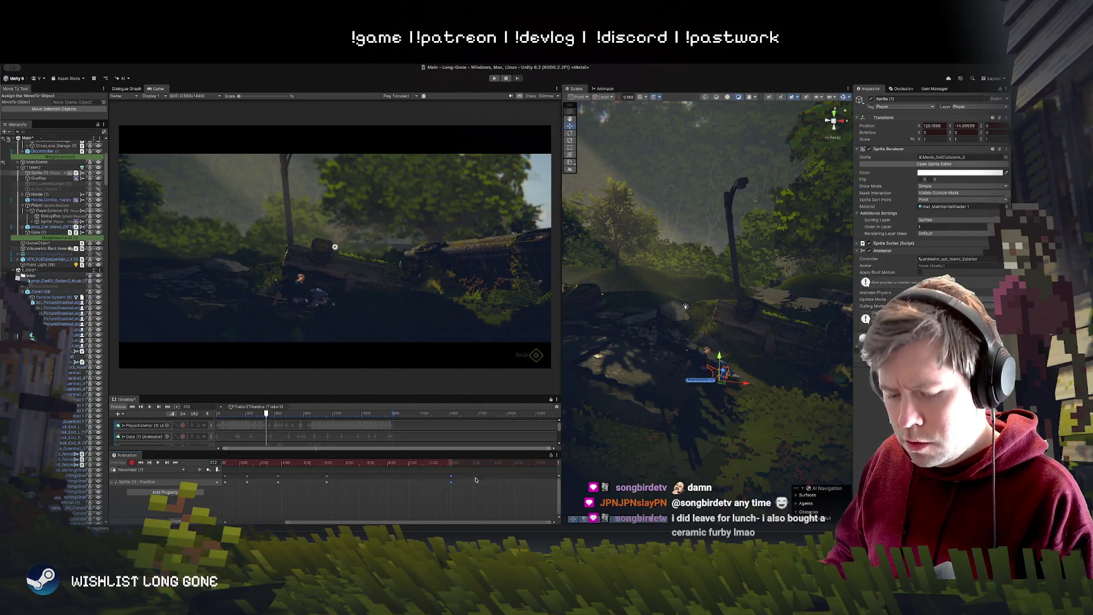
left_click_drag(764, 386, 793, 388)
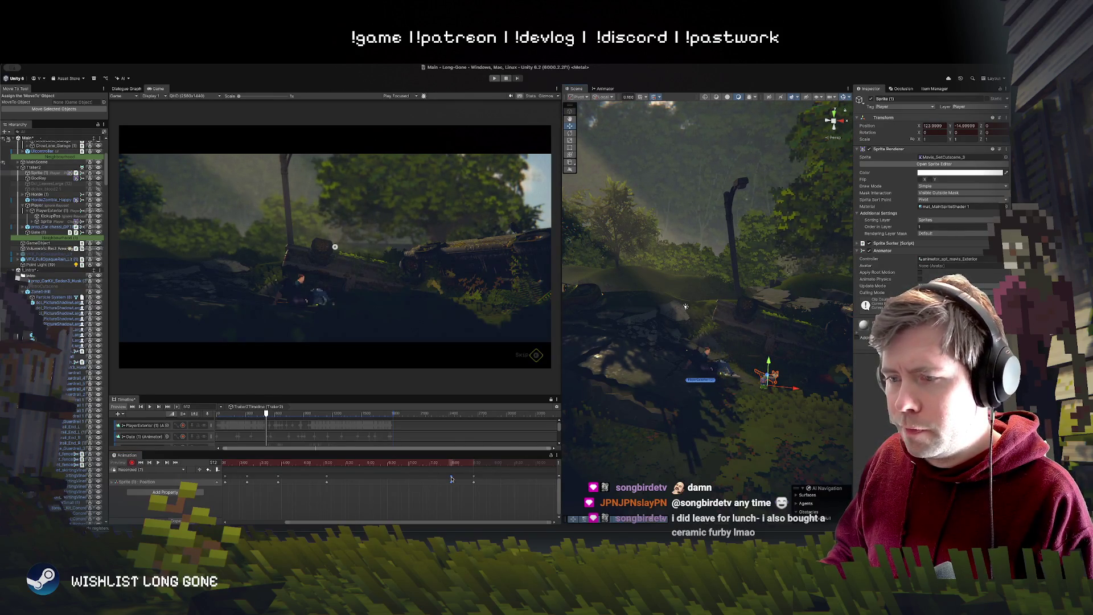
left_click_drag(465, 464, 417, 465)
key("space")
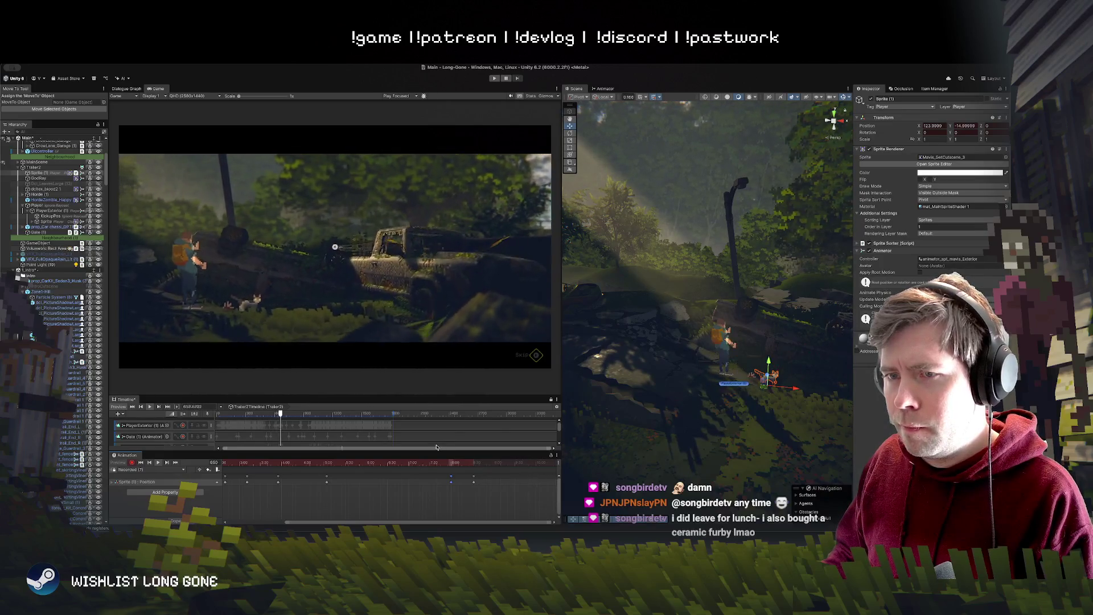
left_click(407, 462)
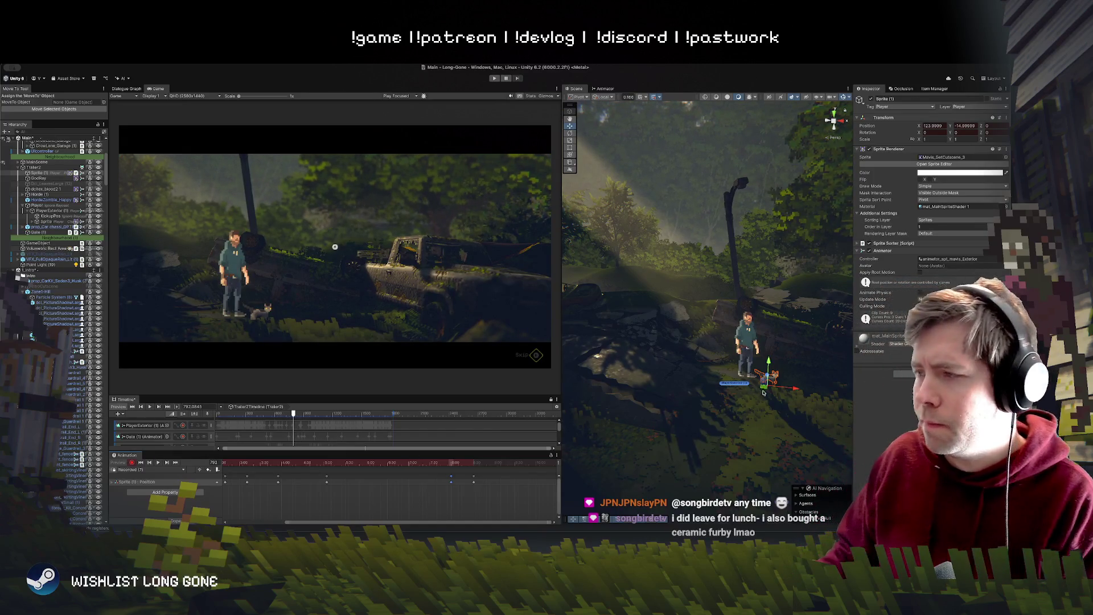
mouse_move(765, 387)
left_mouse_down()
mouse_move(775, 371)
mouse_move(766, 288)
mouse_move(788, 367)
left_mouse_up()
Step: Refine the sprite's keyed position up-left to about X 124.17 with new depth
scroll(674, 435, "up", 5)
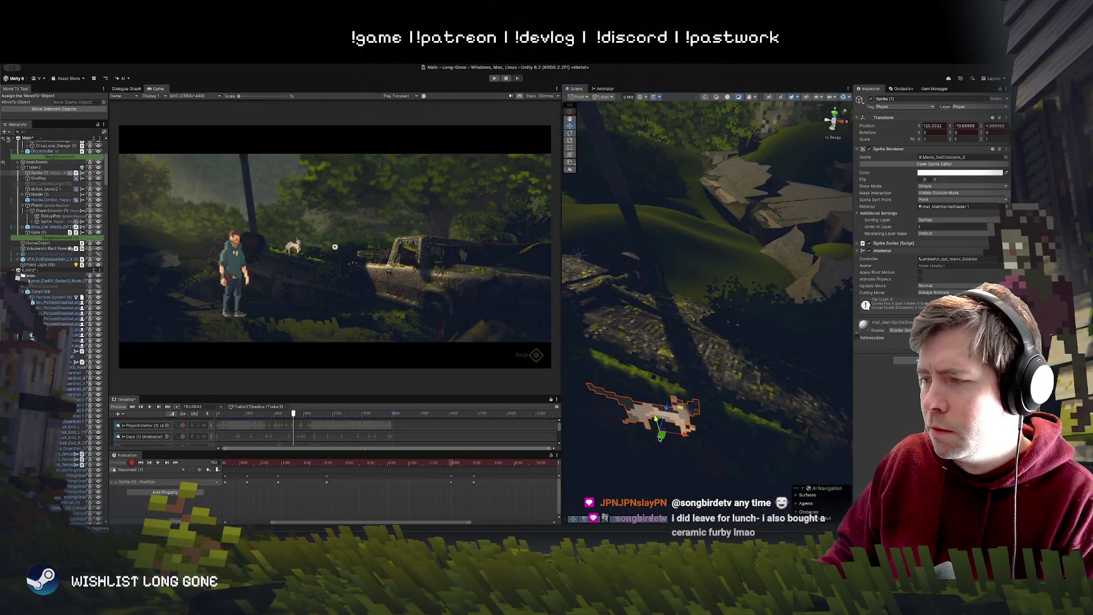
mouse_move(660, 438)
left_mouse_down()
mouse_move(636, 317)
mouse_move(631, 369)
left_mouse_up()
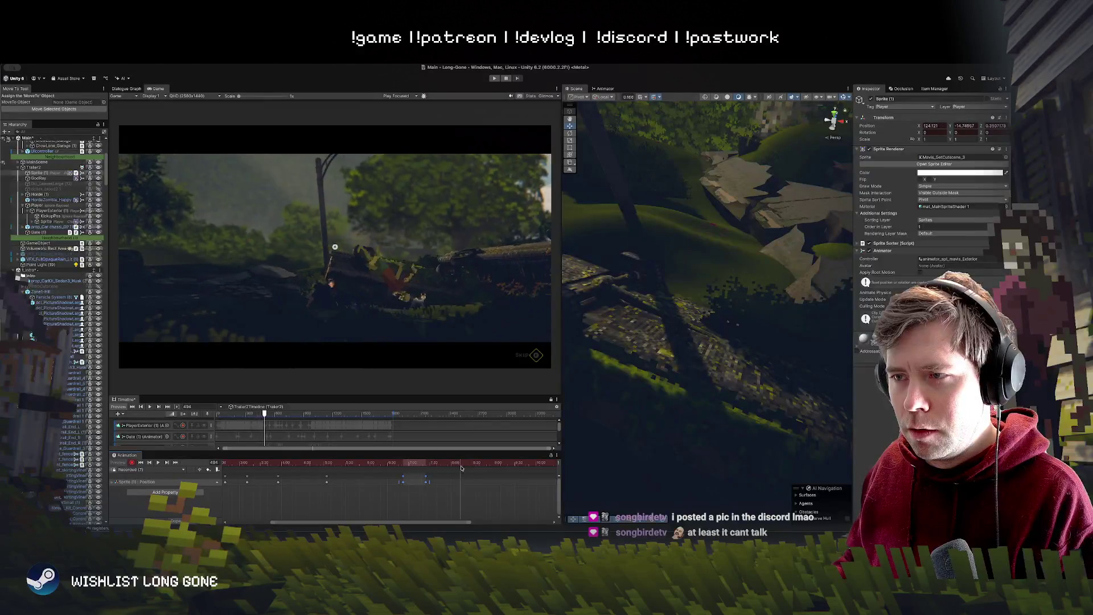
Step: Shift the Sprite Position keyframe near frame 880 earlier to about 841
mouse_move(461, 467)
left_mouse_down()
mouse_move(503, 468)
mouse_move(467, 470)
left_mouse_up()
scroll(733, 360, "down", 10)
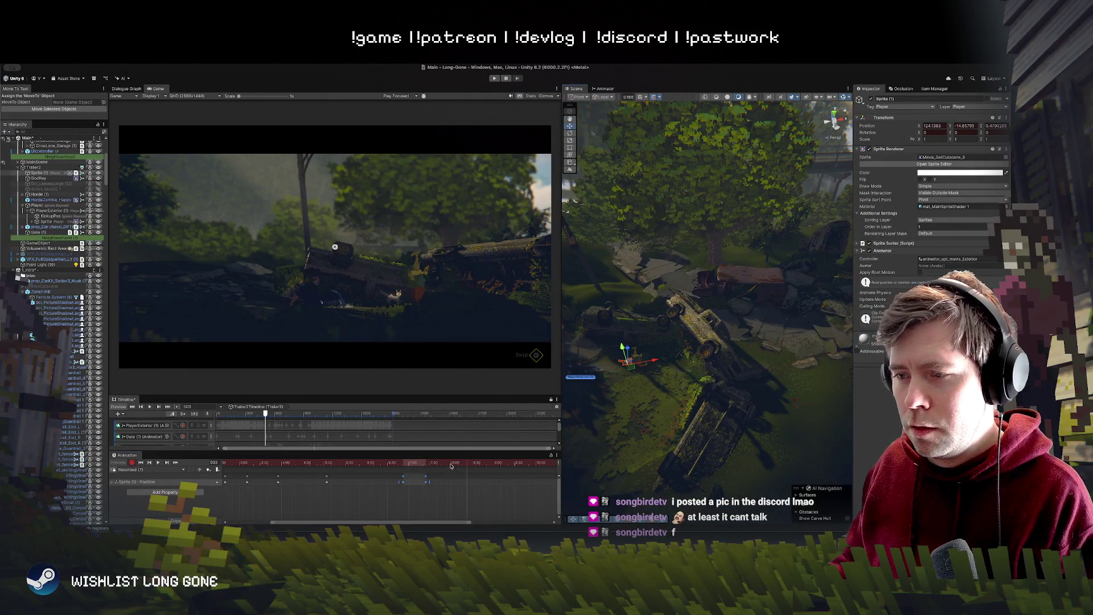
left_click_drag(451, 465, 429, 464)
left_click(425, 480)
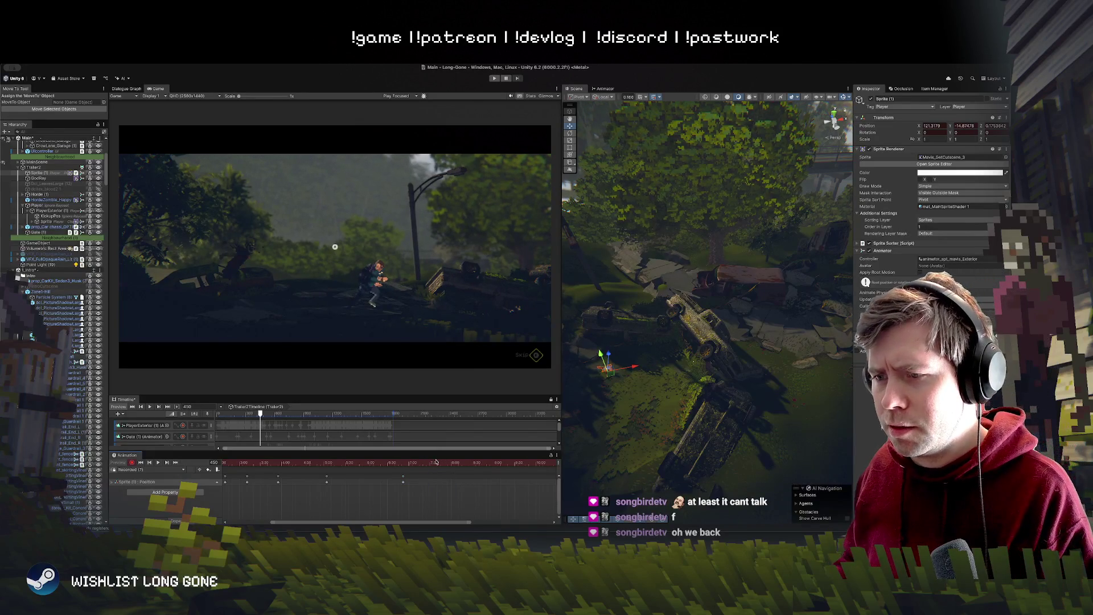
left_click(497, 463)
left_click_drag(497, 463, 427, 463)
scroll(449, 481, "down", 3)
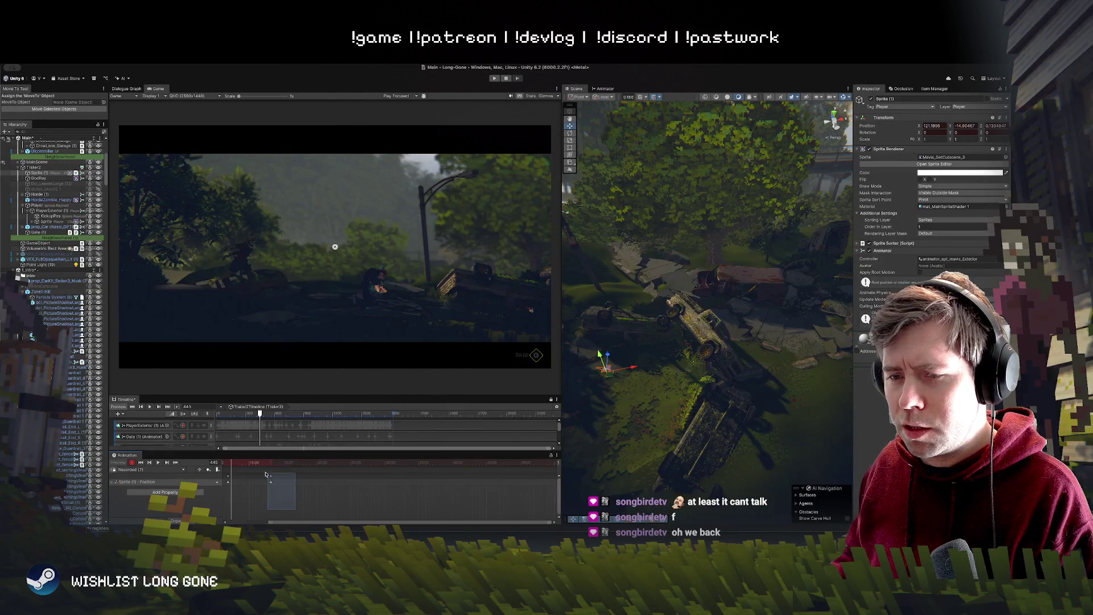
left_click(271, 476)
scroll(342, 488, "up", 3)
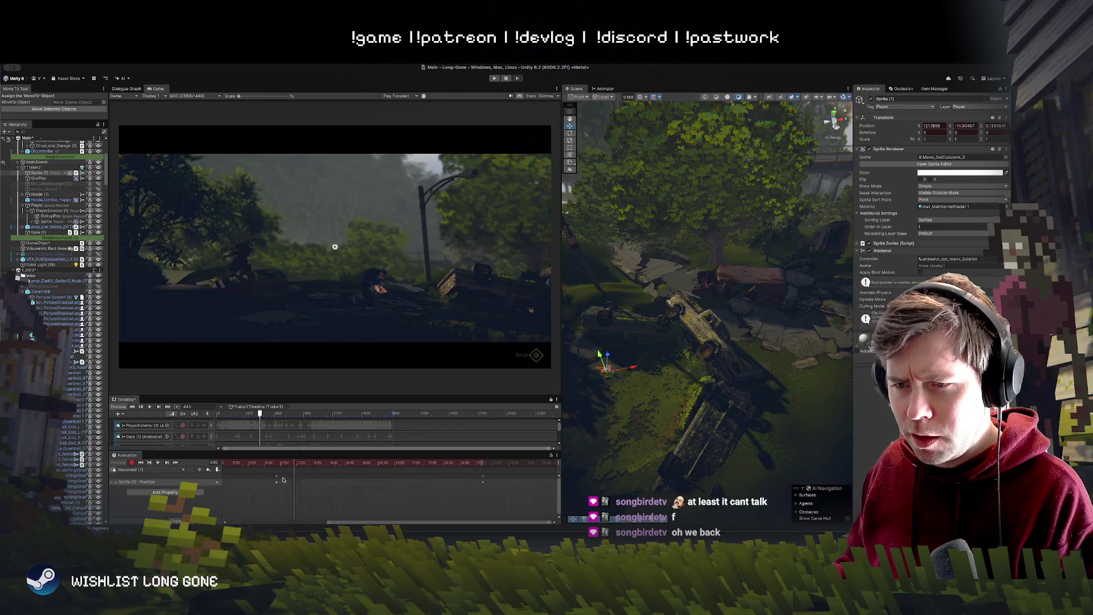
left_click_drag(497, 484, 466, 487)
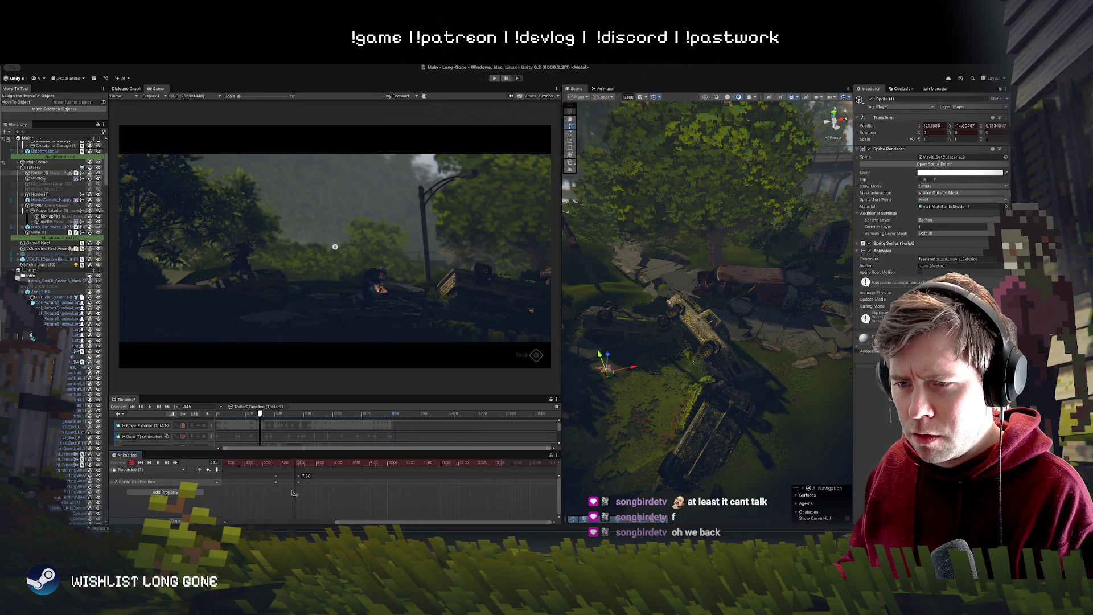
left_click_drag(295, 493, 291, 484)
Step: Play and scrub the animation from frame 398 to about 790 to check the retiming
left_click(264, 463)
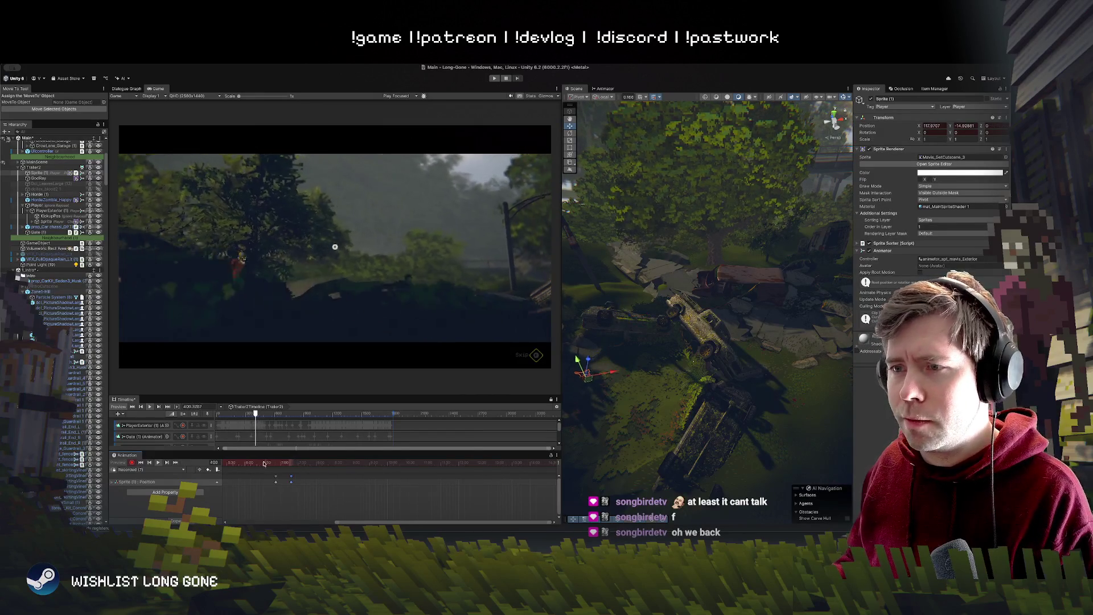
key("space")
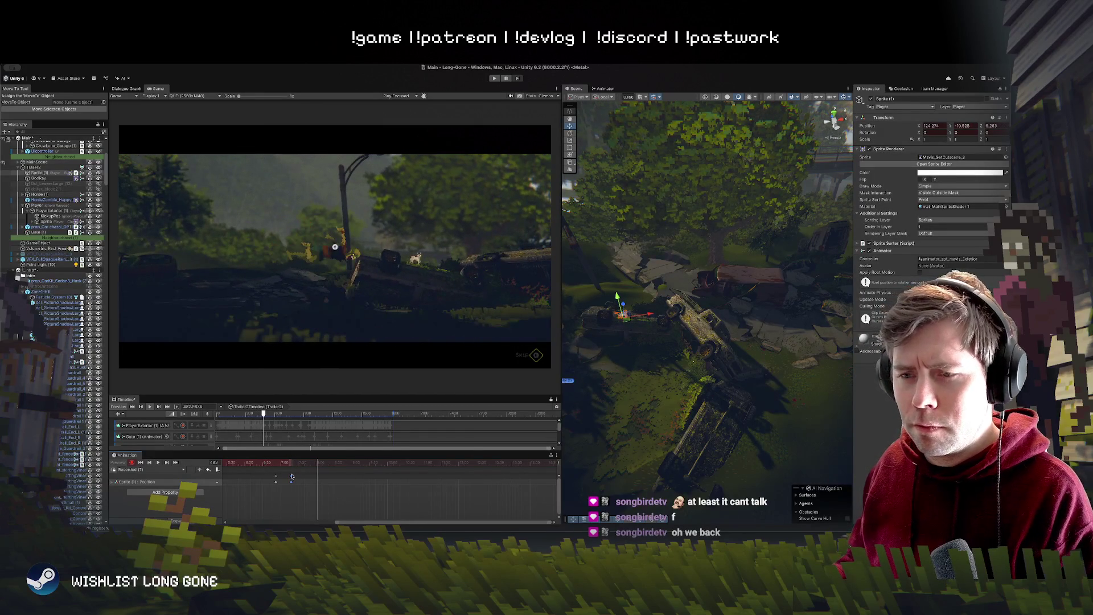
left_click(291, 484)
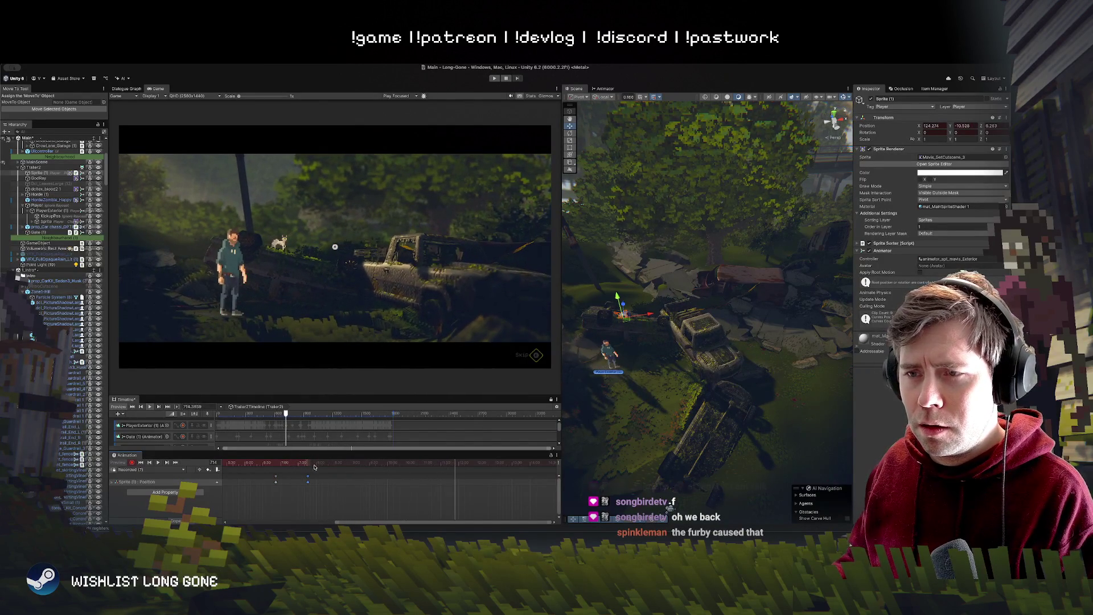
left_click(226, 463)
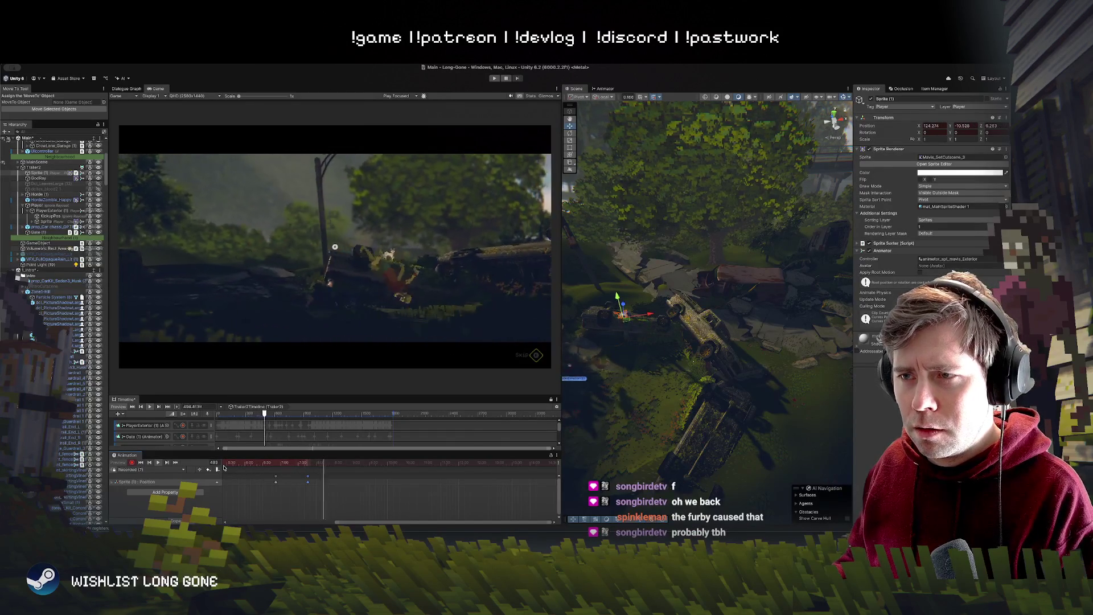
scroll(319, 501, "down", 3)
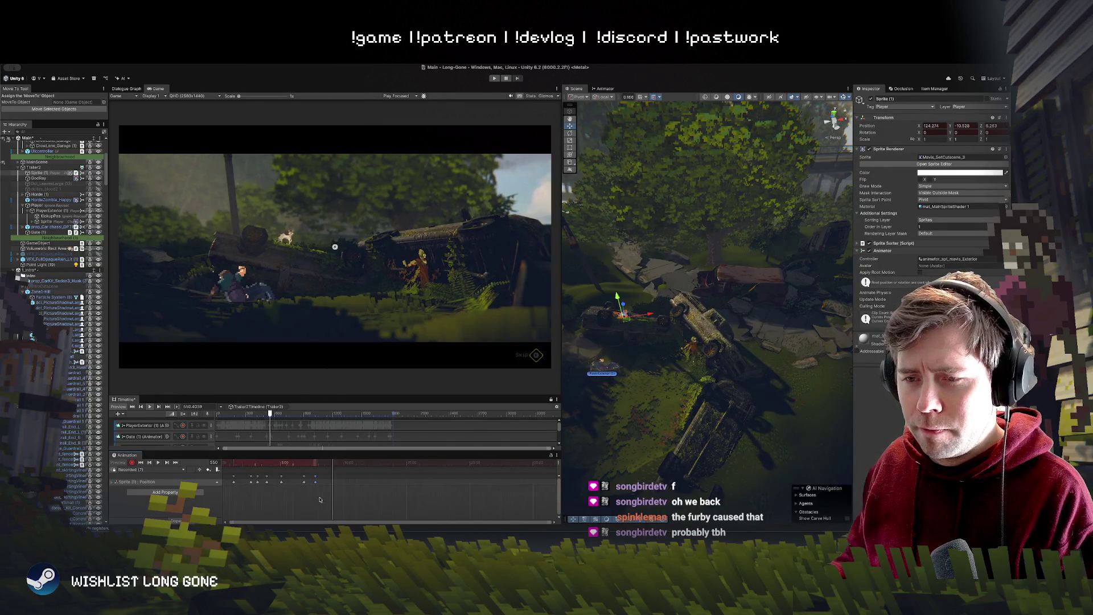
left_click_drag(345, 462, 258, 462)
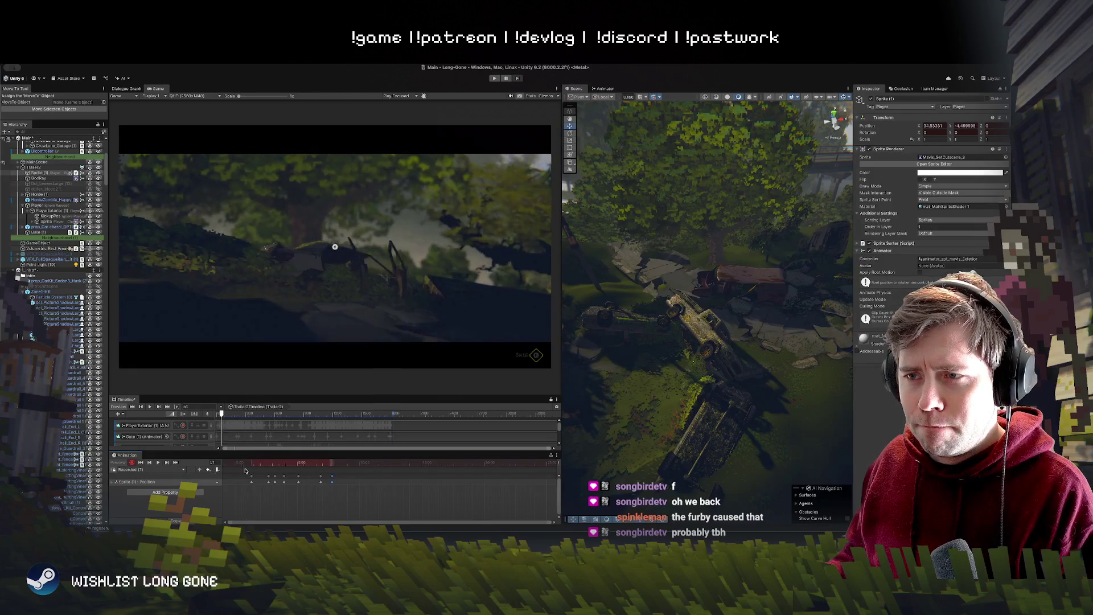
left_click_drag(278, 472, 396, 464)
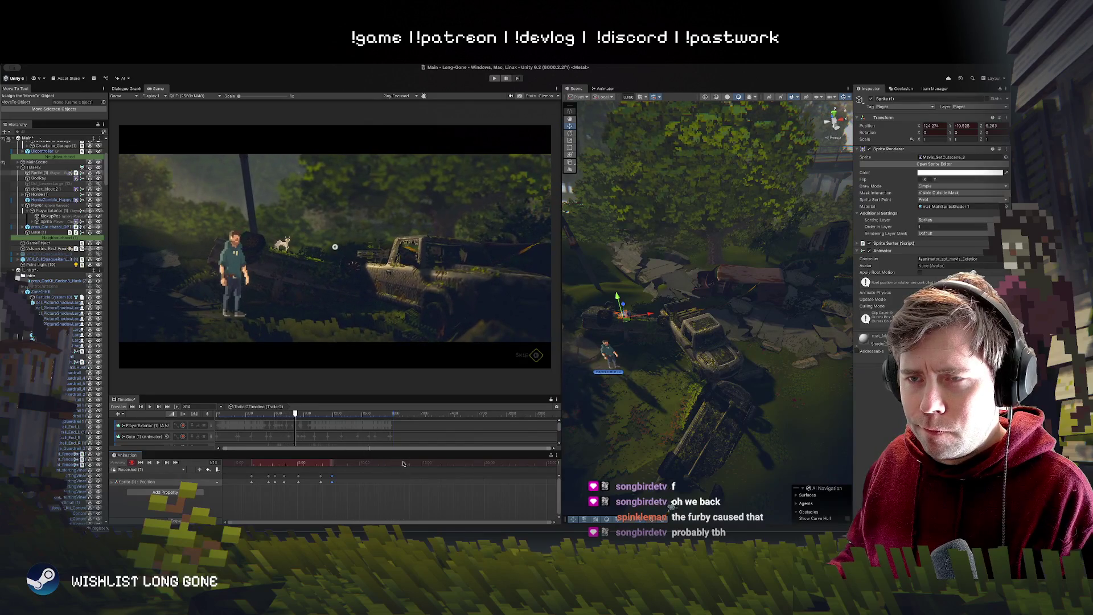
left_click_drag(381, 463, 399, 464)
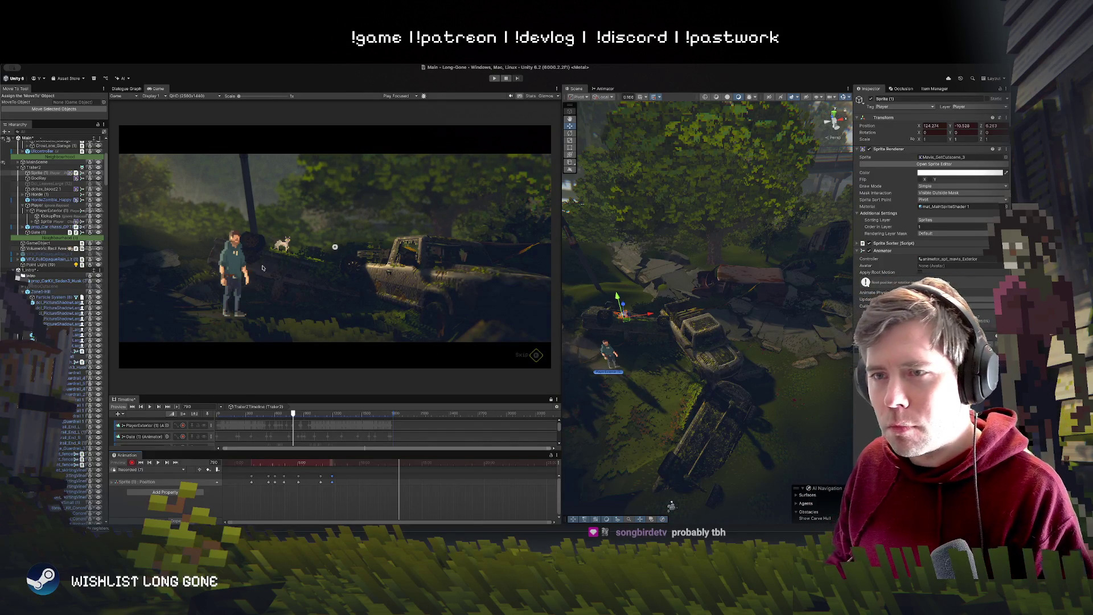
left_click(211, 463)
type("0")
key("Return")
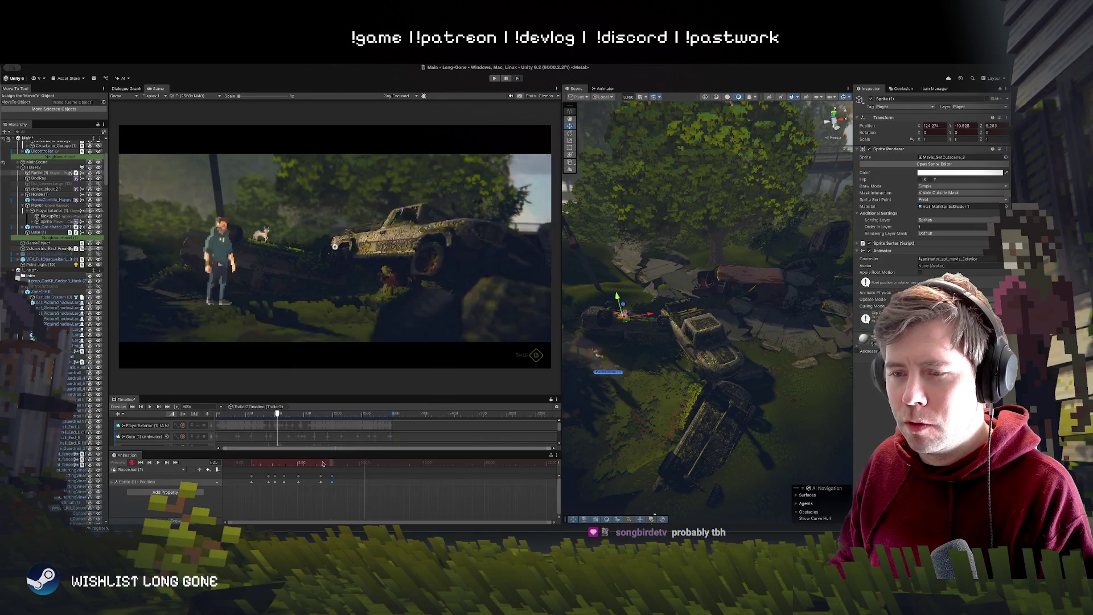
key("space")
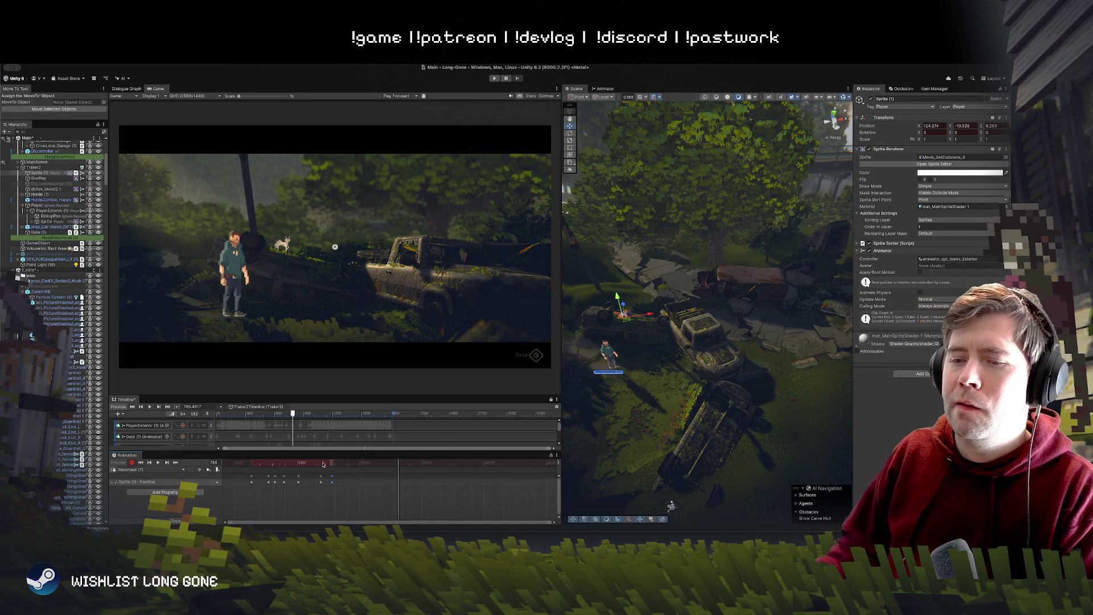
left_click_drag(325, 460, 450, 461)
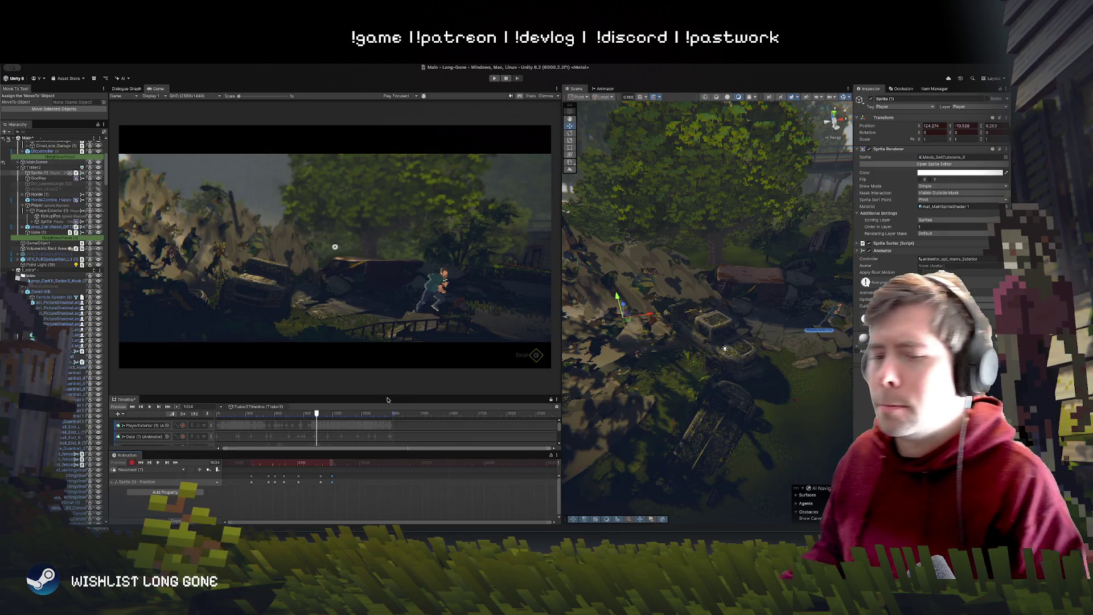
left_click(350, 465)
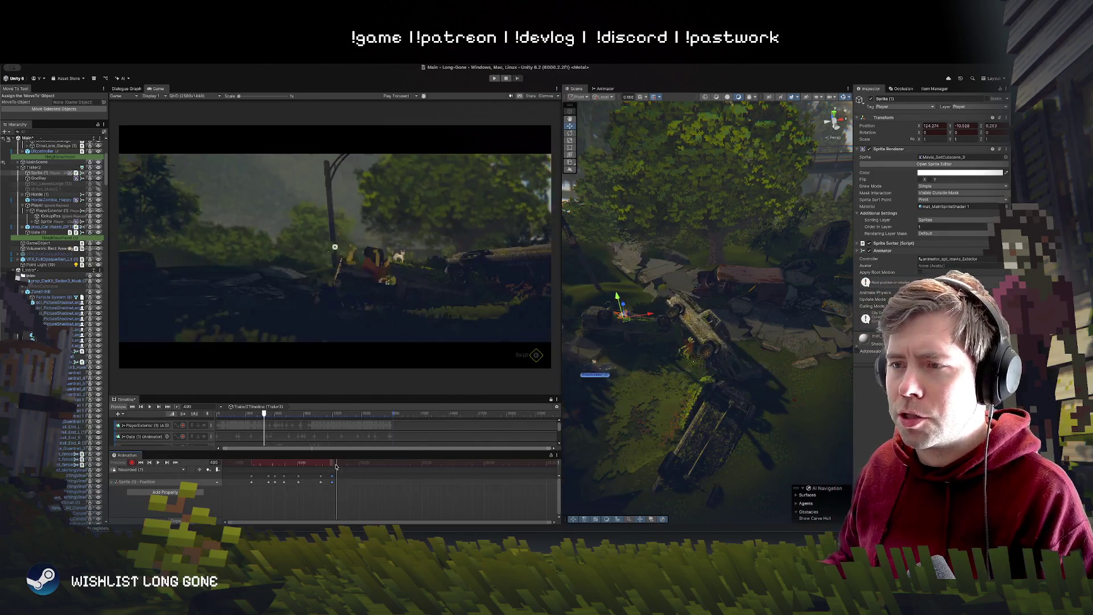
left_click_drag(349, 466, 431, 460)
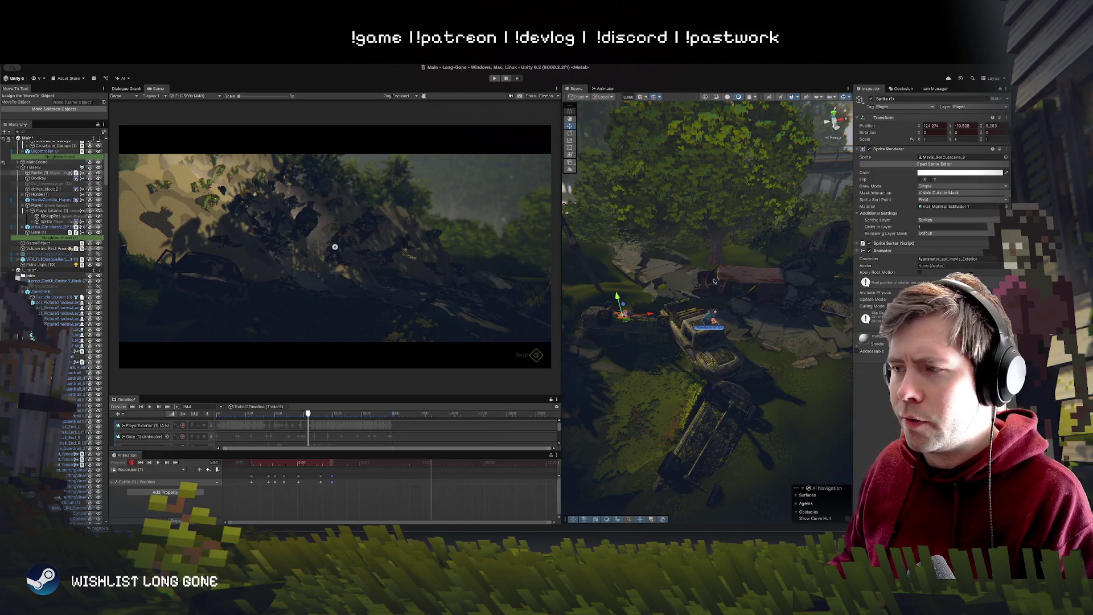
left_click_drag(634, 318, 638, 319)
left_click_drag(439, 461, 430, 462)
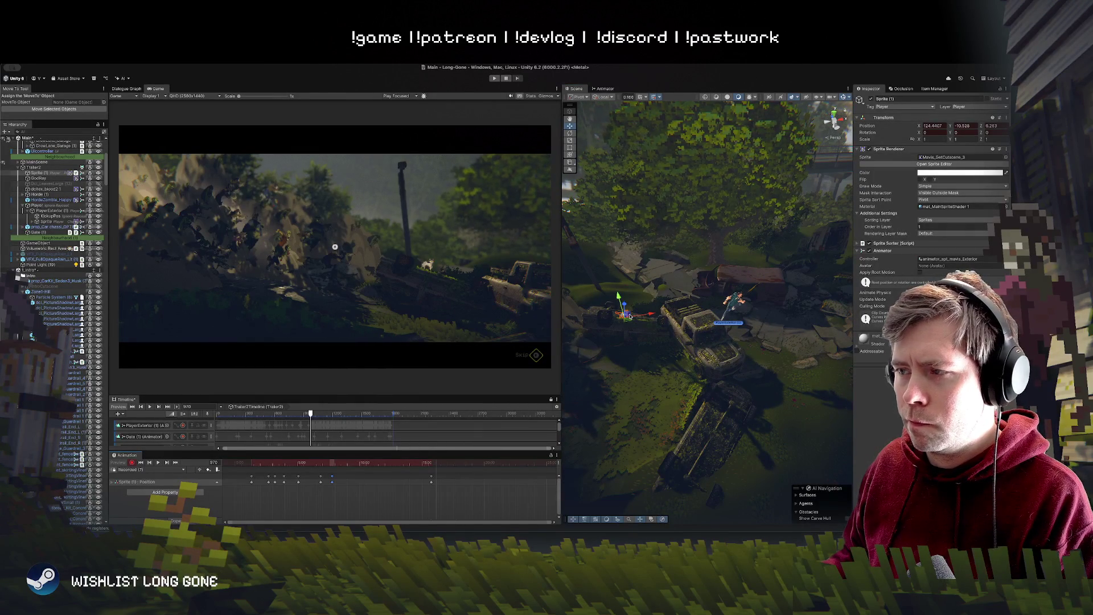
mouse_move(630, 316)
left_mouse_down()
mouse_move(753, 331)
mouse_move(762, 315)
mouse_move(756, 334)
left_mouse_up()
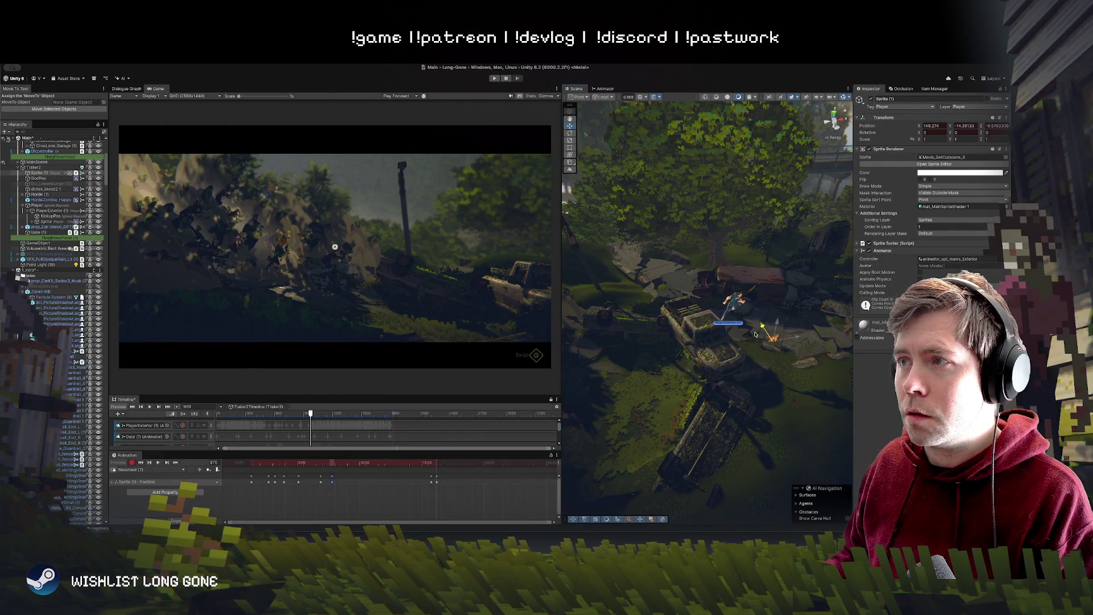
key("ctrl+z")
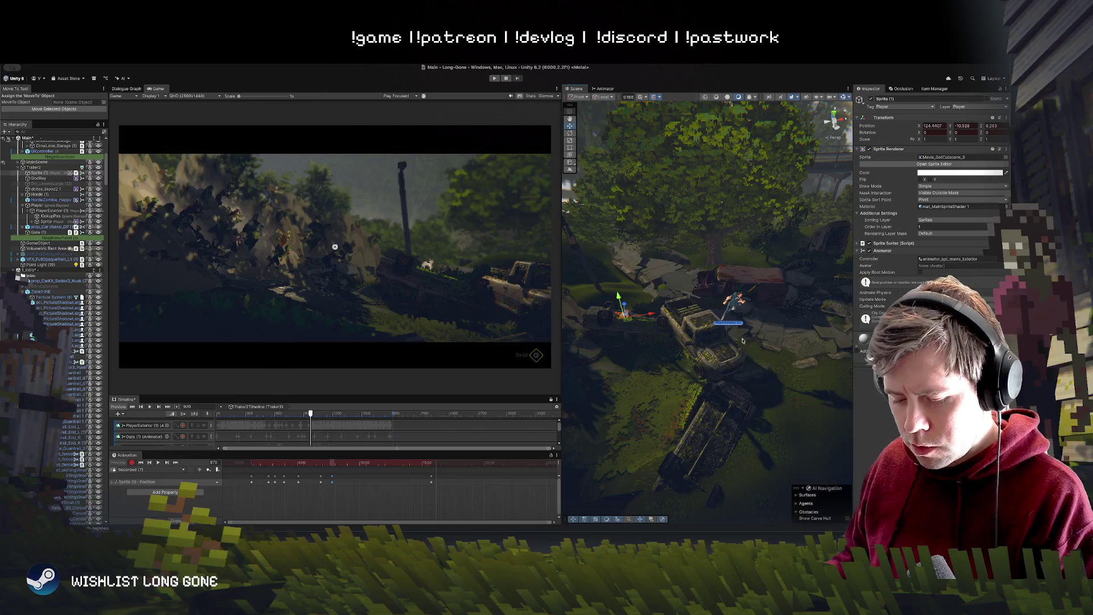
key("x")
mouse_move(643, 313)
left_mouse_down()
mouse_move(797, 327)
mouse_move(779, 277)
mouse_move(780, 306)
mouse_move(765, 322)
mouse_move(806, 333)
left_mouse_up()
left_click_drag(310, 414, 324, 414)
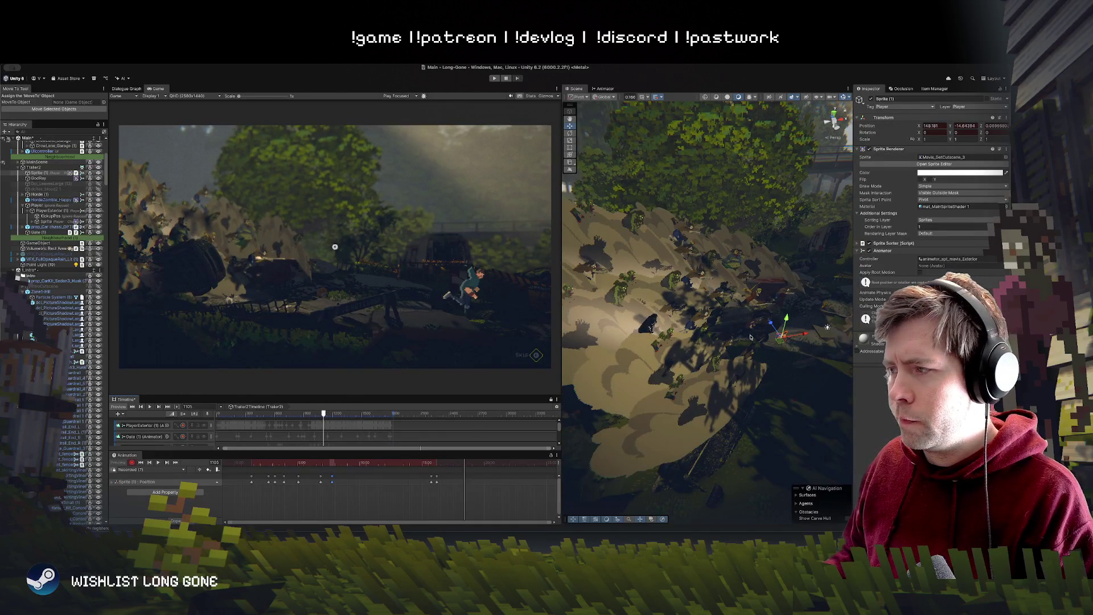
key("f")
left_click_drag(773, 324, 781, 317)
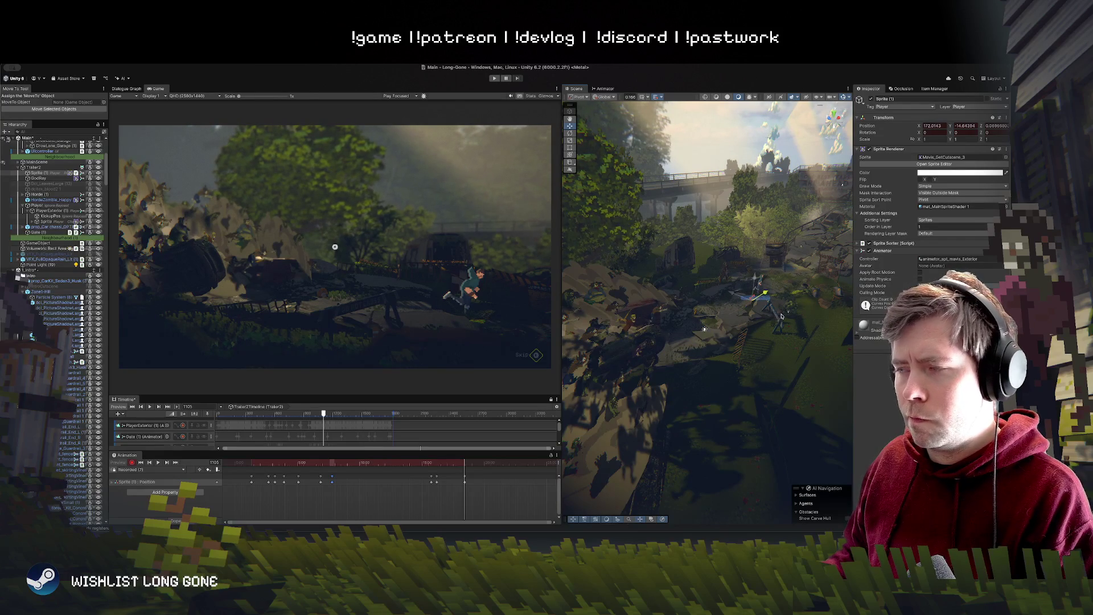
left_click_drag(756, 280, 756, 274)
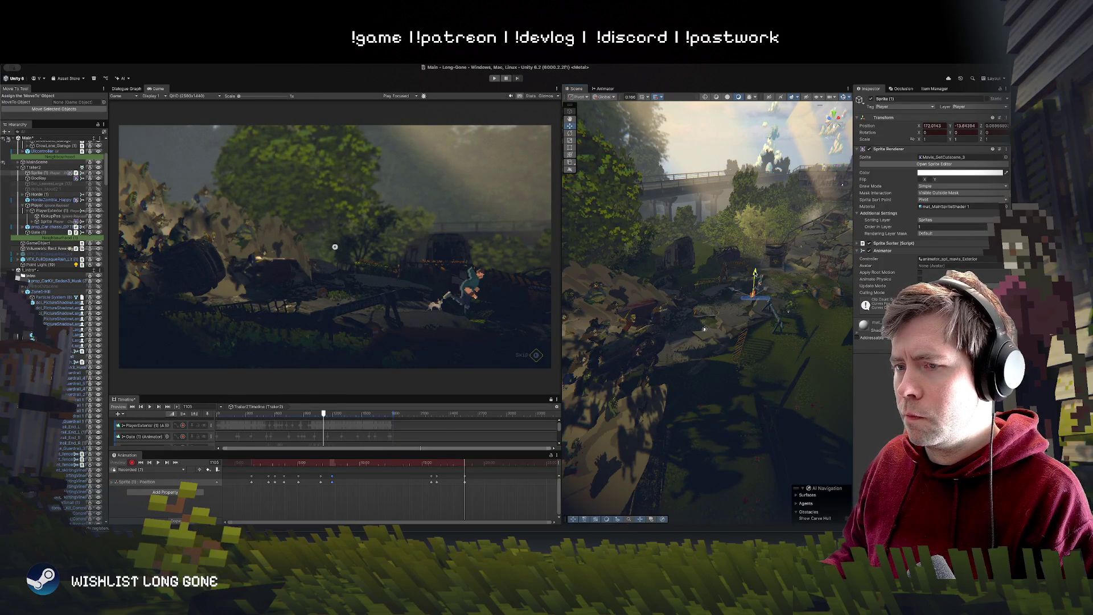
left_click(471, 464)
left_click_drag(471, 466, 471, 466)
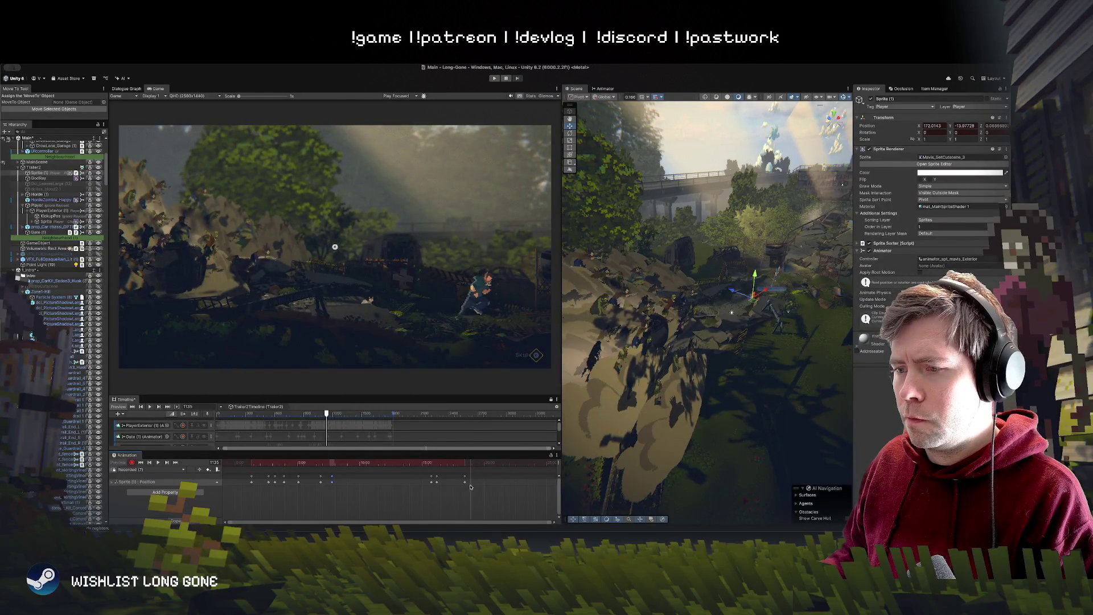
left_click_drag(752, 297, 778, 271)
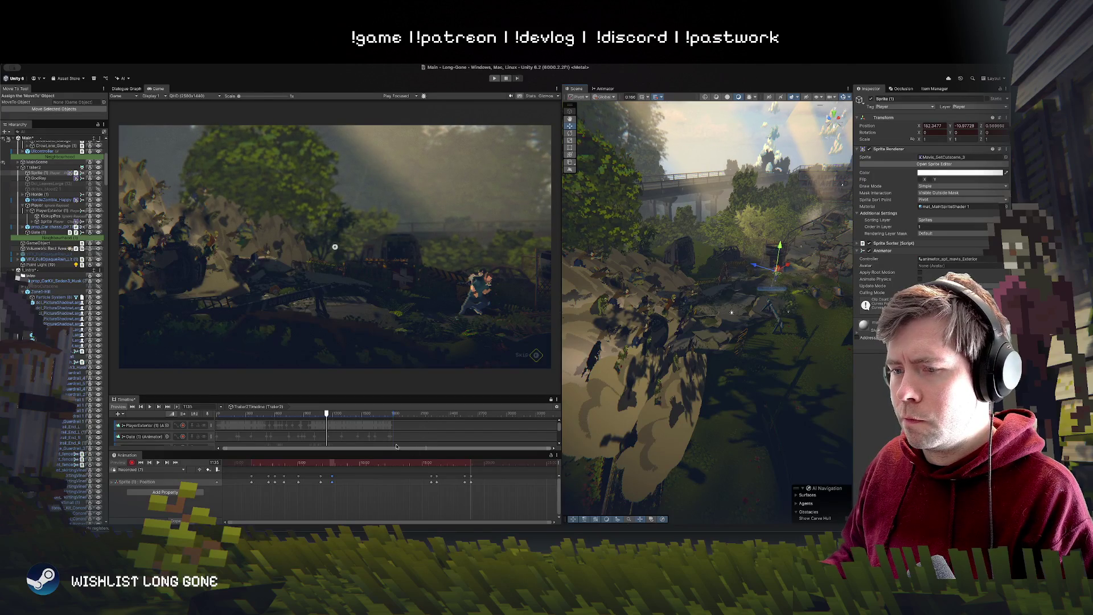
left_click(470, 463)
left_click_drag(466, 464, 438, 464)
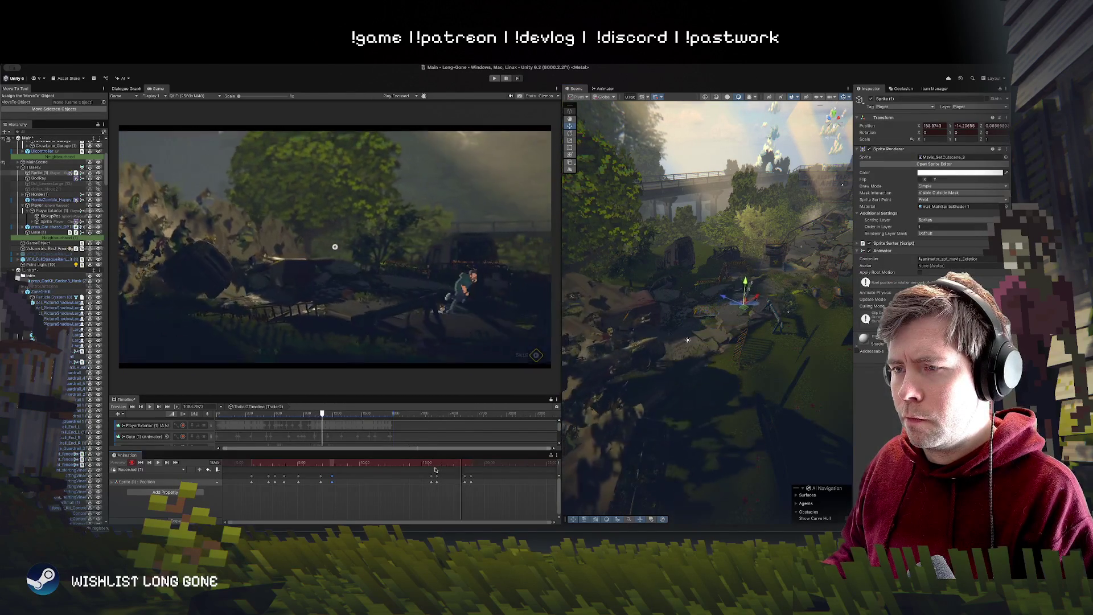
mouse_move(436, 463)
left_mouse_down()
mouse_move(340, 469)
mouse_move(536, 467)
left_mouse_up()
scroll(426, 488, "up", 10)
scroll(381, 481, "down", 3)
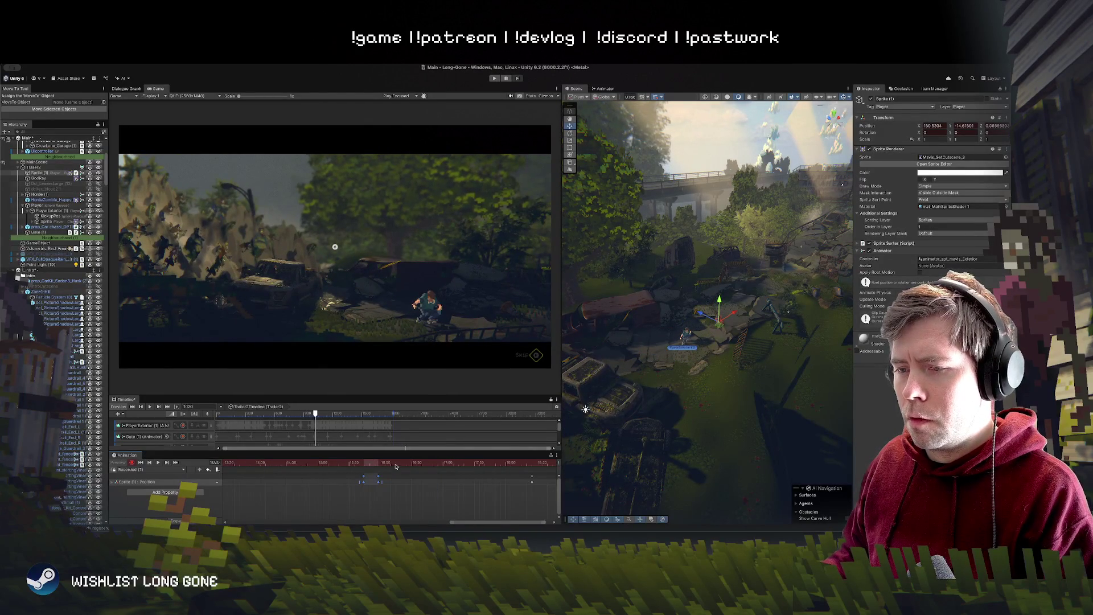
Step: Retime a Position key later and move the sprite left and down around frame 1043
mouse_move(443, 465)
left_mouse_down()
mouse_move(466, 468)
mouse_move(409, 468)
left_mouse_up()
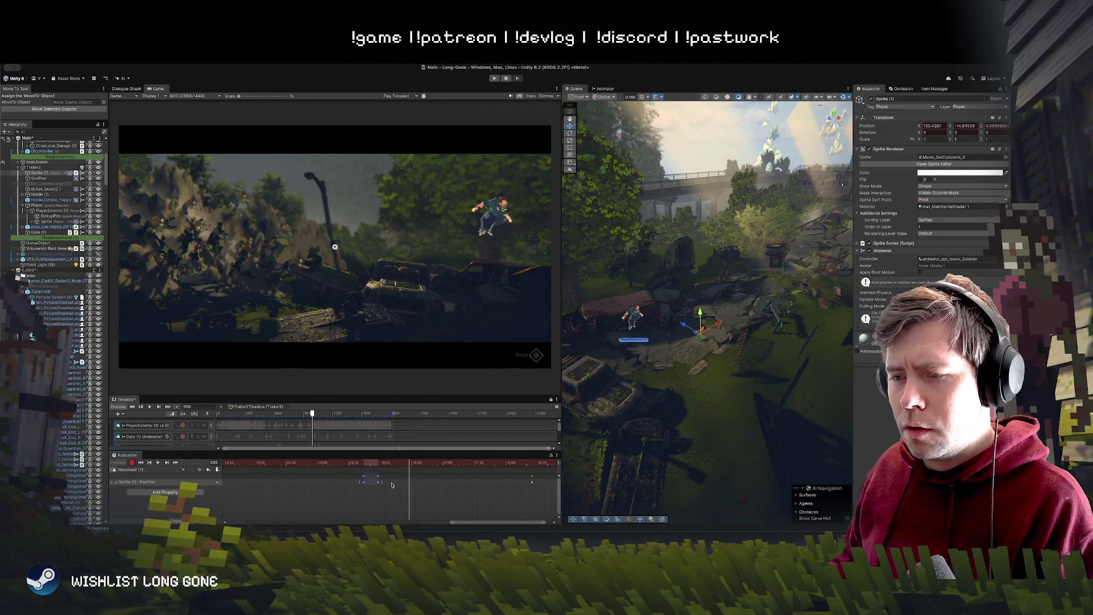
left_click_drag(404, 503, 339, 475)
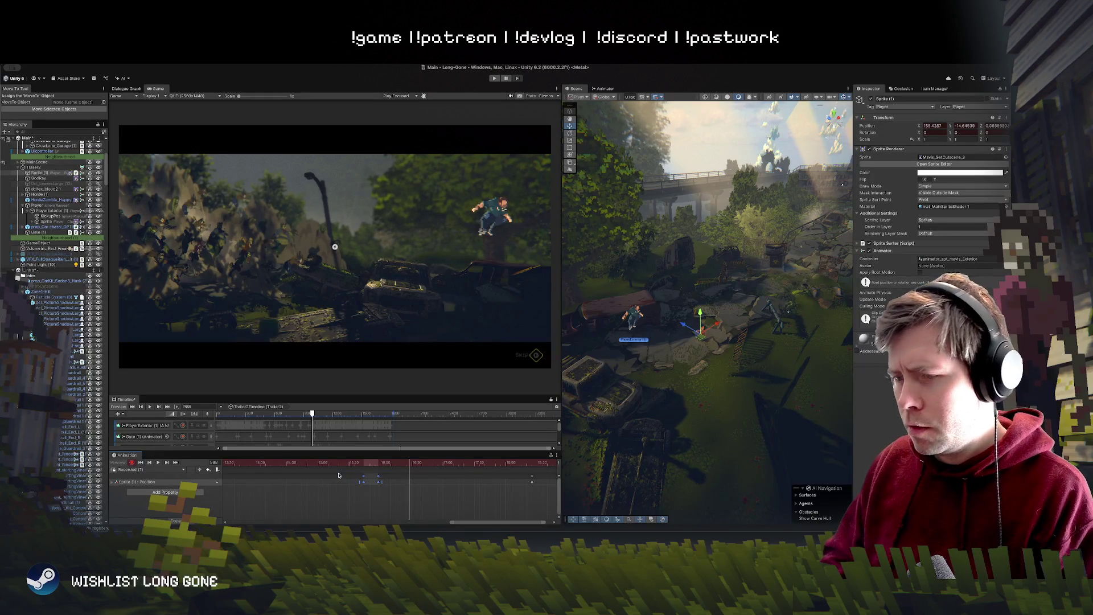
left_click(377, 488)
left_click_drag(378, 483, 414, 484)
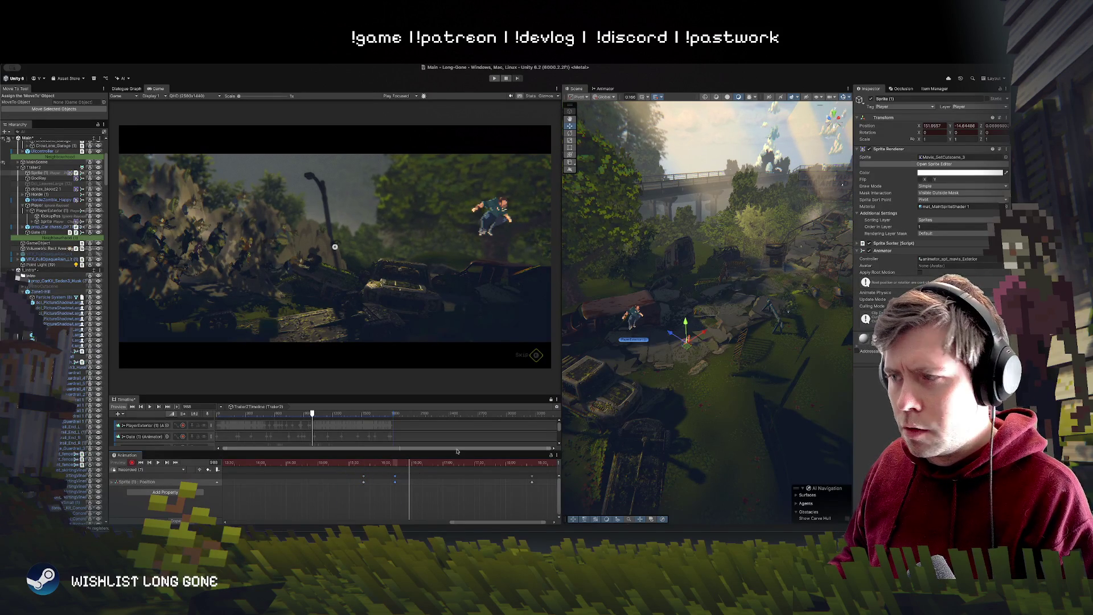
mouse_move(687, 344)
left_mouse_down()
mouse_move(649, 324)
mouse_move(608, 337)
mouse_move(596, 366)
left_mouse_up()
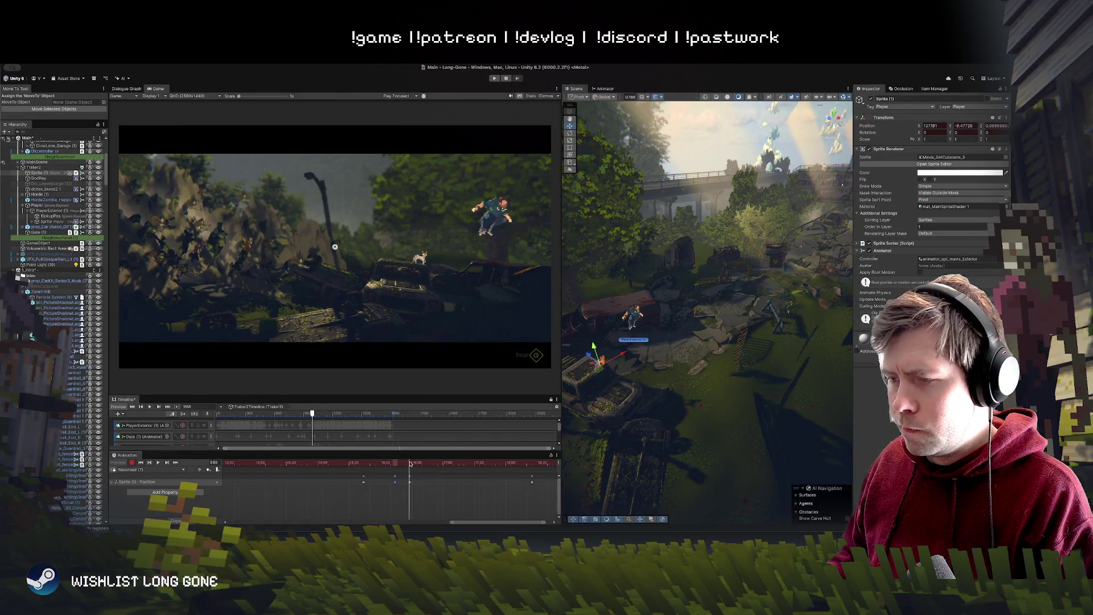
Step: Delete the stray Position keys and paste a new key at frame 983
left_click_drag(410, 463, 404, 464)
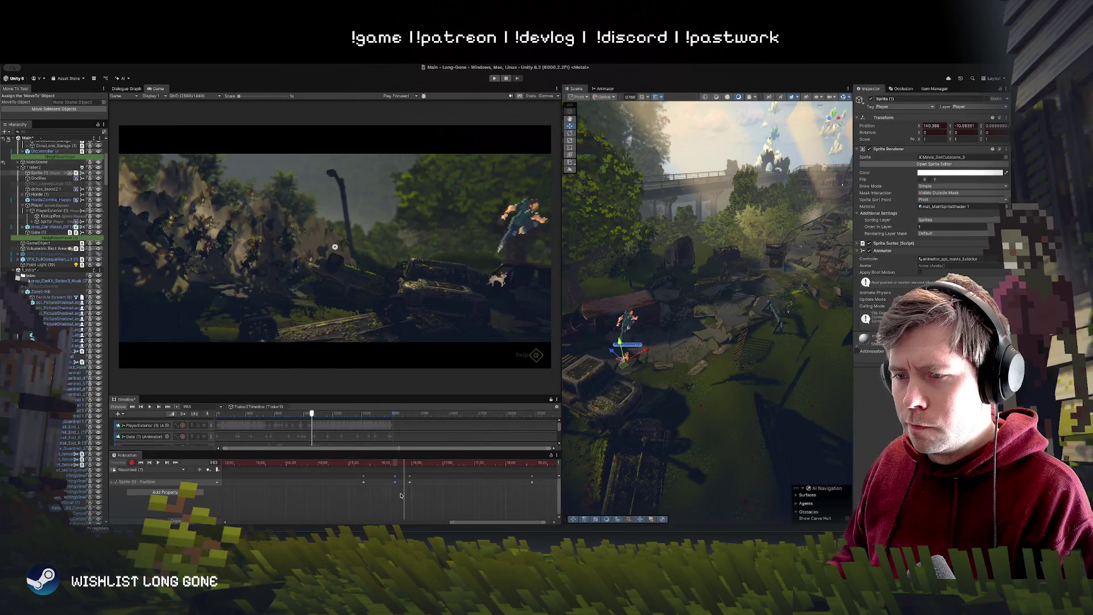
key("Delete")
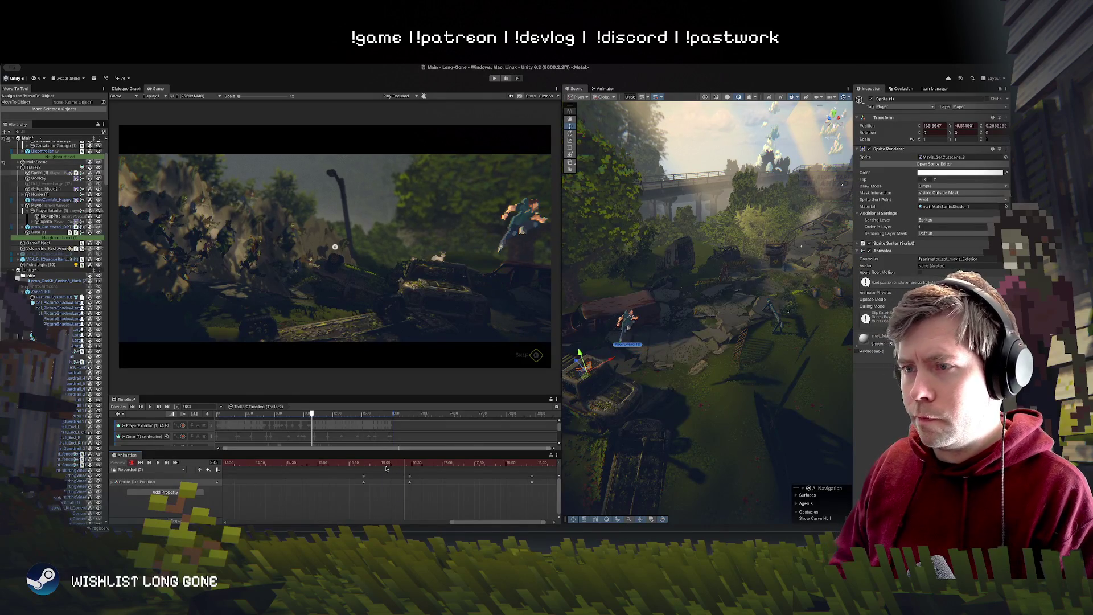
mouse_move(419, 489)
left_mouse_down()
mouse_move(388, 464)
mouse_move(451, 468)
mouse_move(434, 472)
left_mouse_up()
key("ctrl+v")
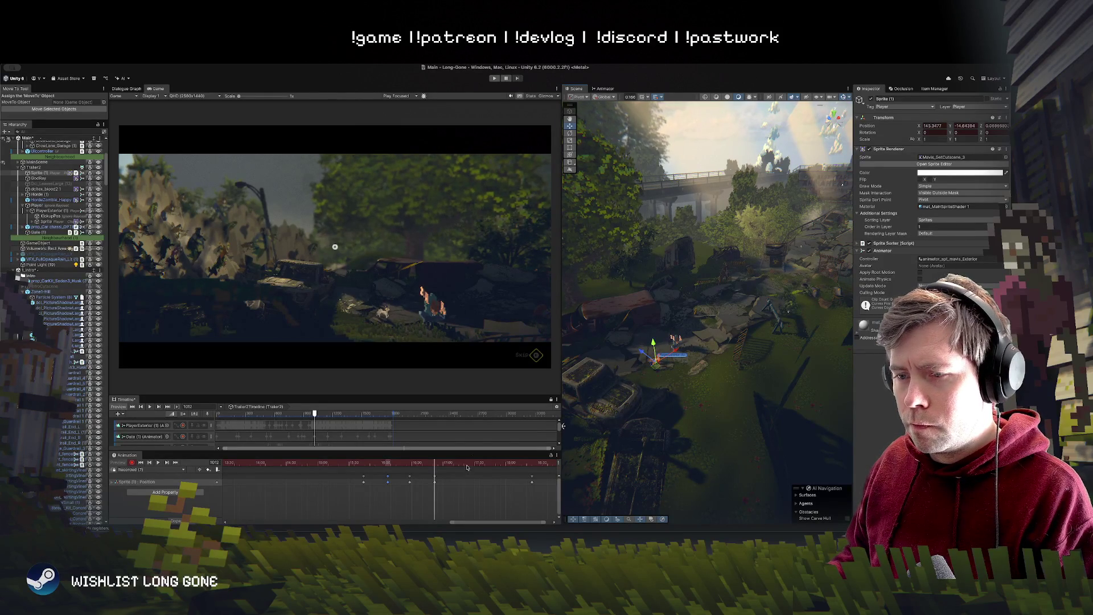
Step: Preview the sprite's run from frame 978 through 1101
mouse_move(437, 465)
left_mouse_down()
mouse_move(400, 466)
mouse_move(427, 468)
left_mouse_up()
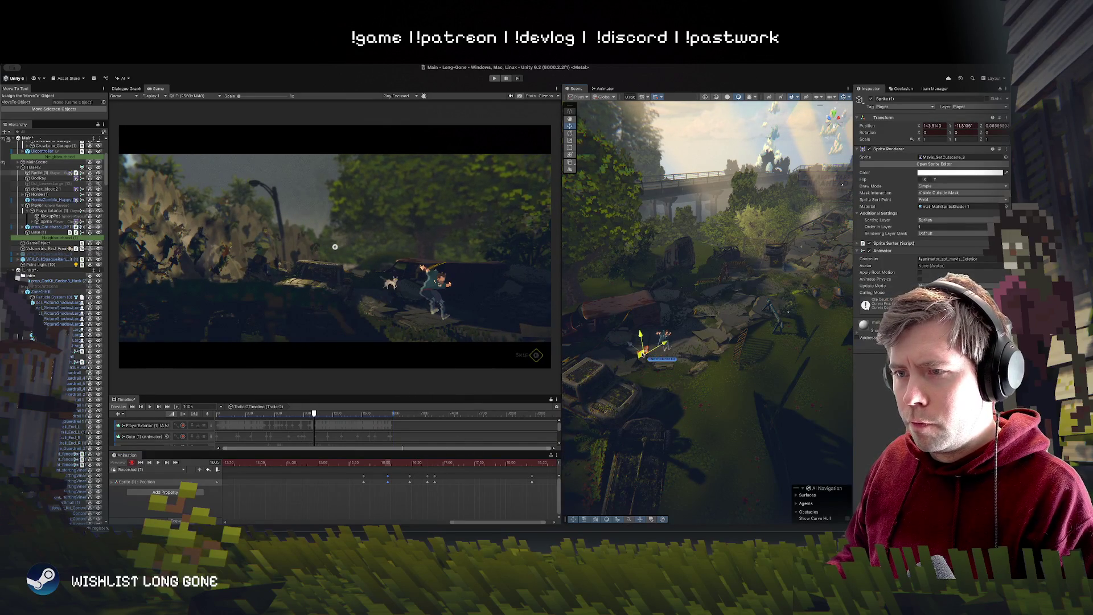
key("space")
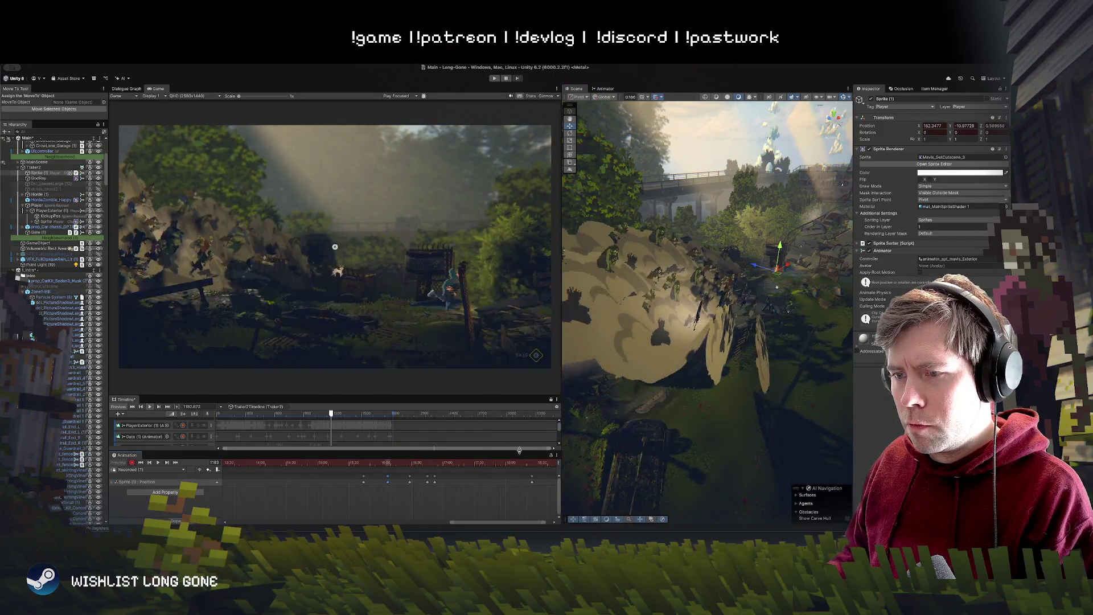
scroll(436, 472, "down", 2)
left_click(404, 463)
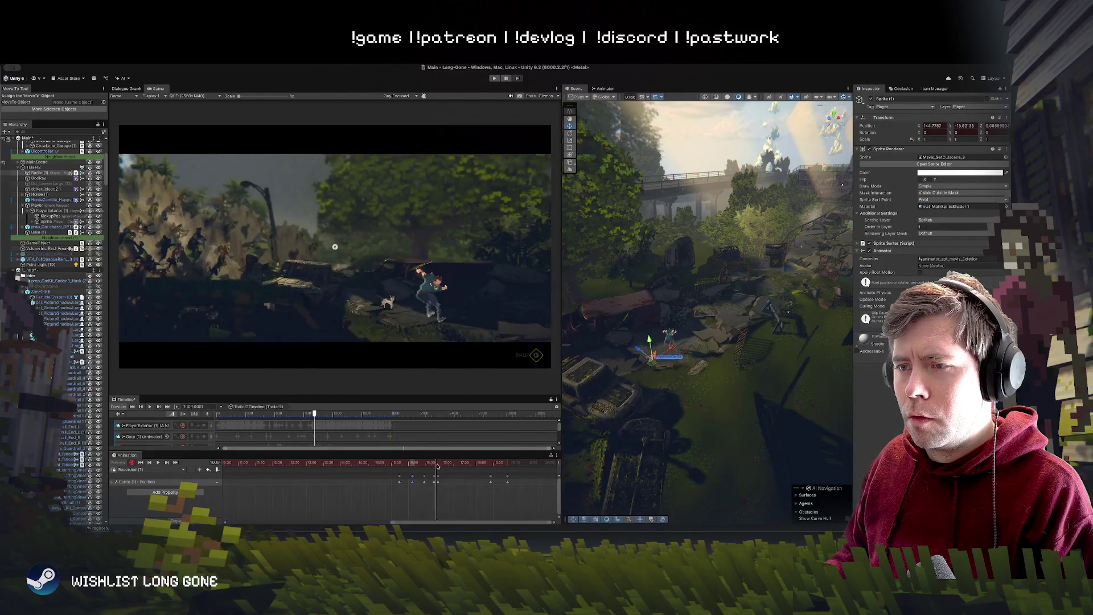
left_click_drag(443, 467, 465, 467)
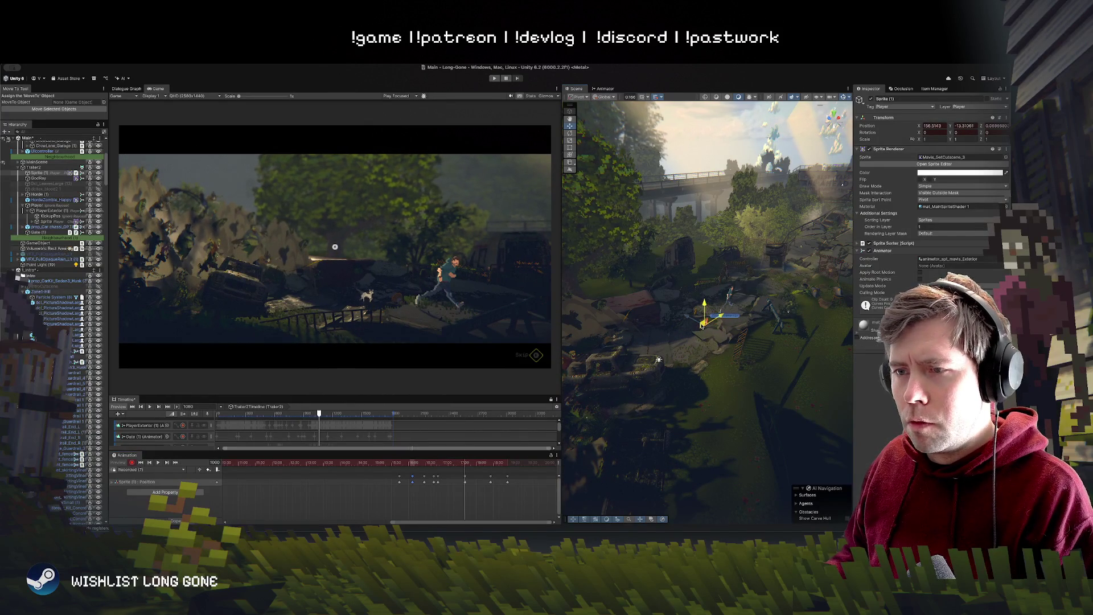
mouse_move(466, 461)
left_mouse_down()
mouse_move(533, 460)
mouse_move(509, 461)
left_mouse_up()
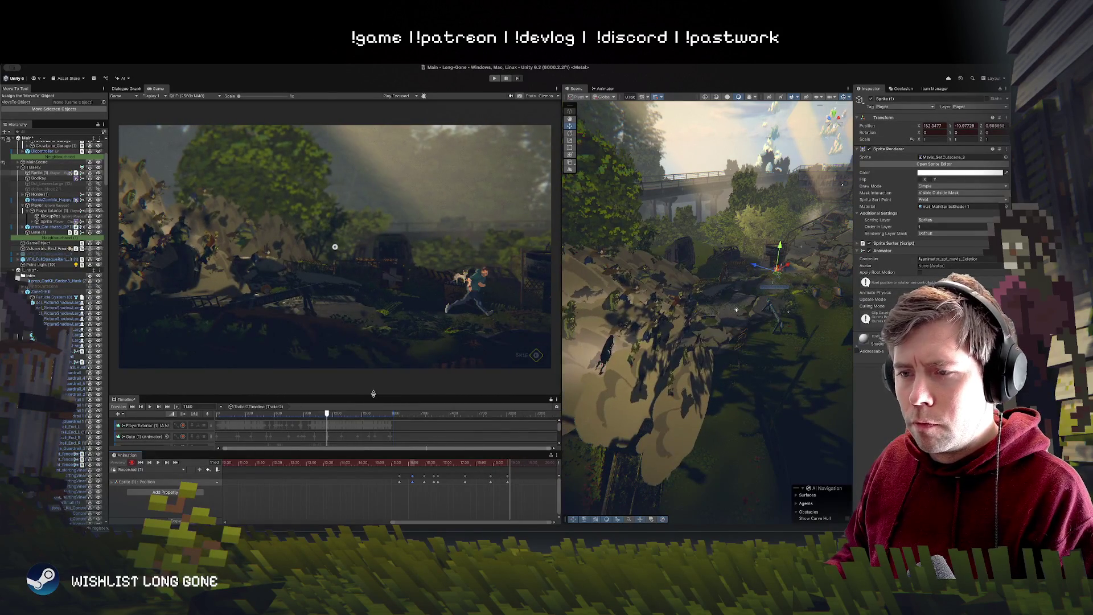
left_click_drag(369, 396, 364, 168)
Step: Add an Activation track for Sprite (1) to the cutscene Timeline, then enlarge the game preview
left_click(186, 354)
right_click(173, 375)
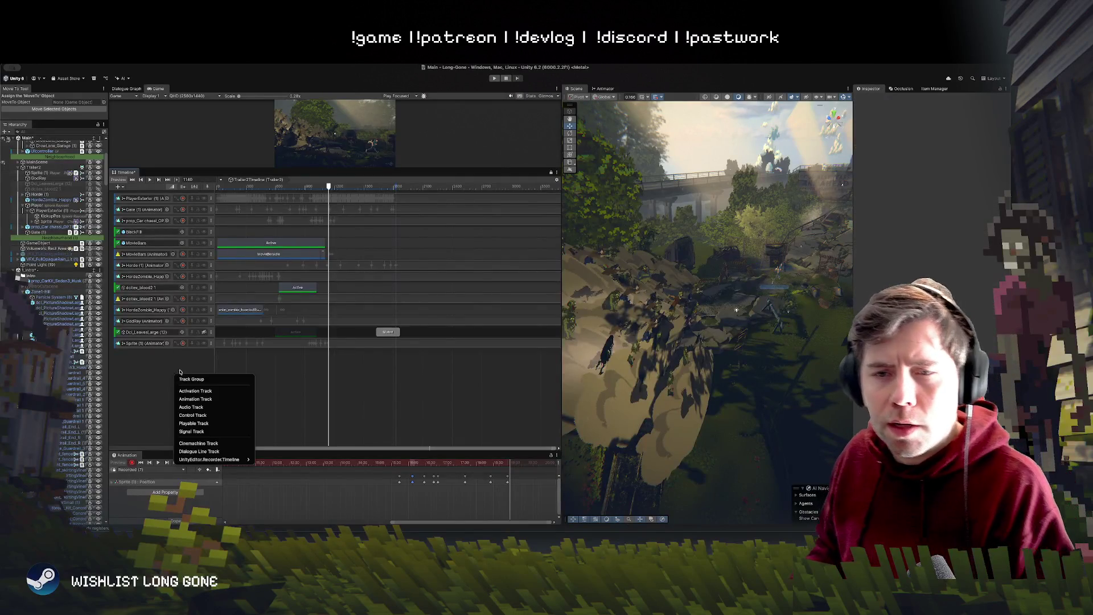
key("Escape")
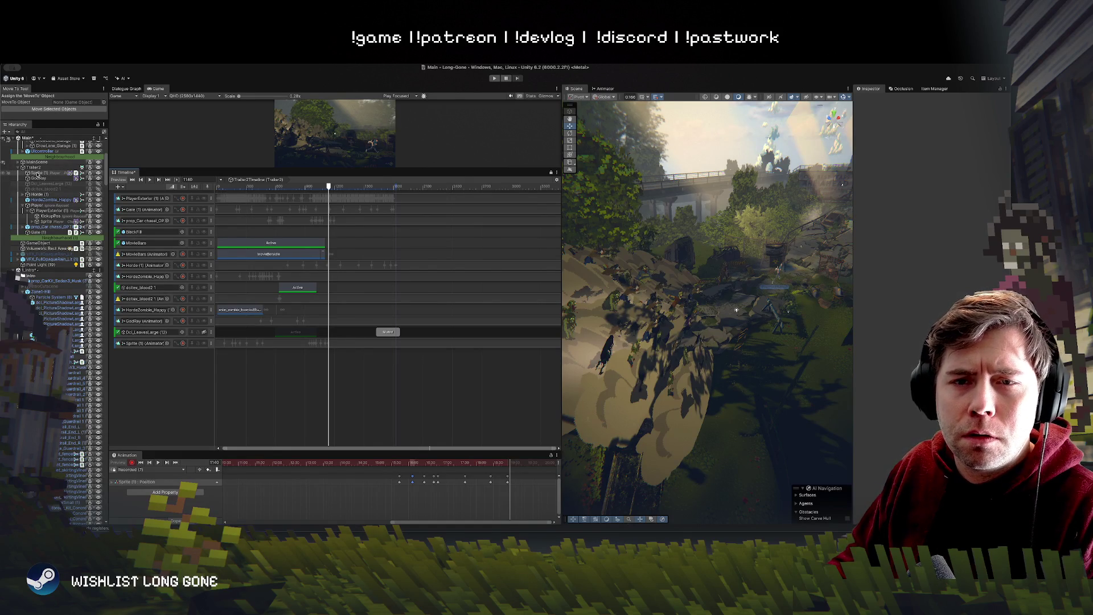
right_click(144, 363)
left_click(171, 372)
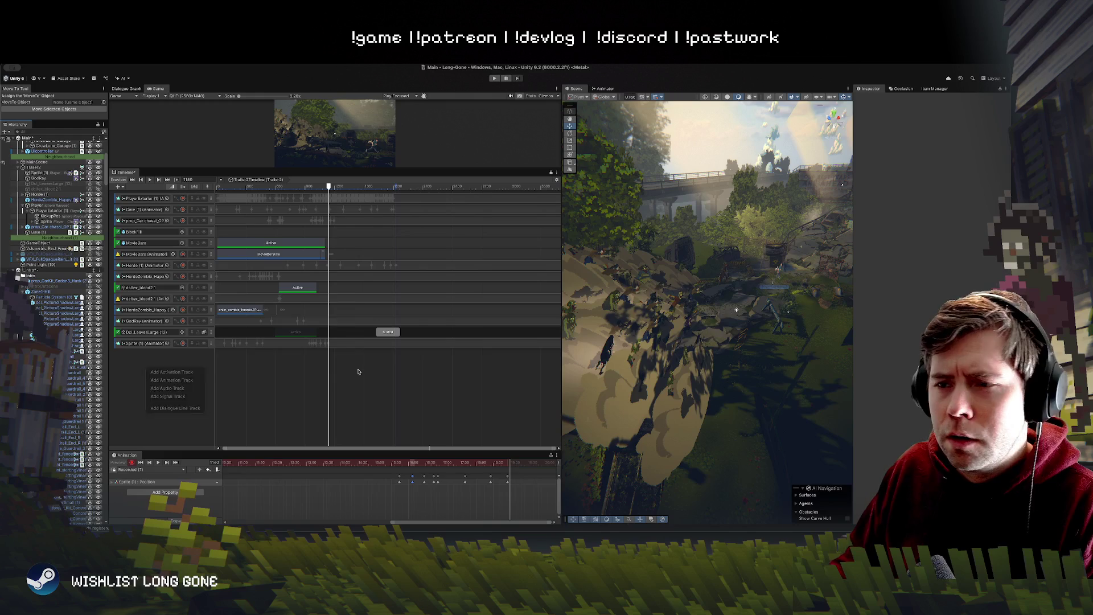
left_click_drag(368, 168, 367, 350)
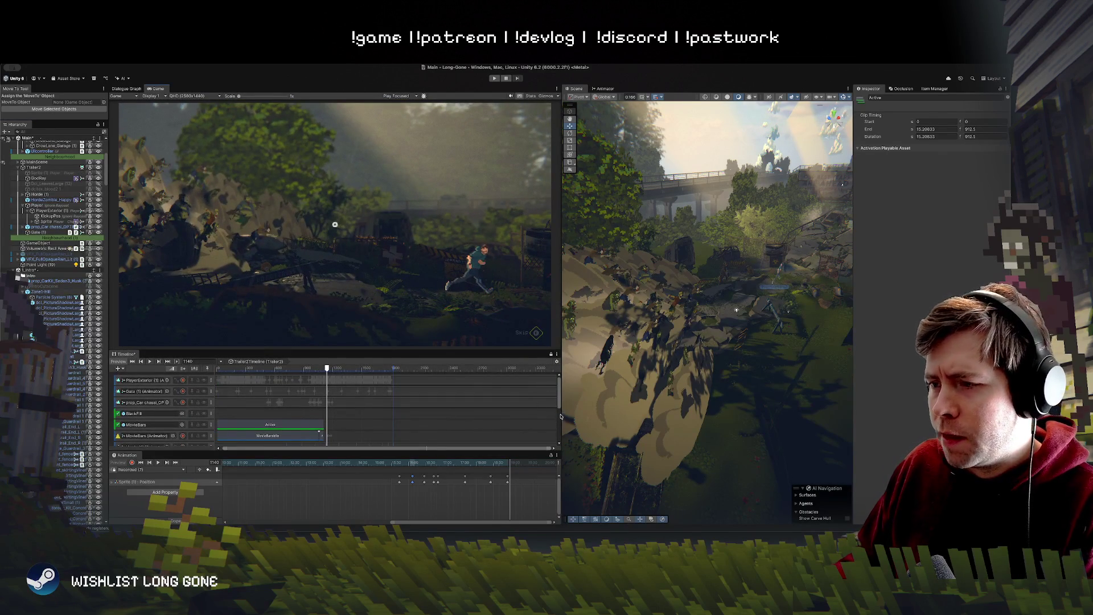
Step: Extend the Sprite (1) Active clip to 19 seconds, then play the cutscene to check it and rewind
scroll(558, 416, "down", 5)
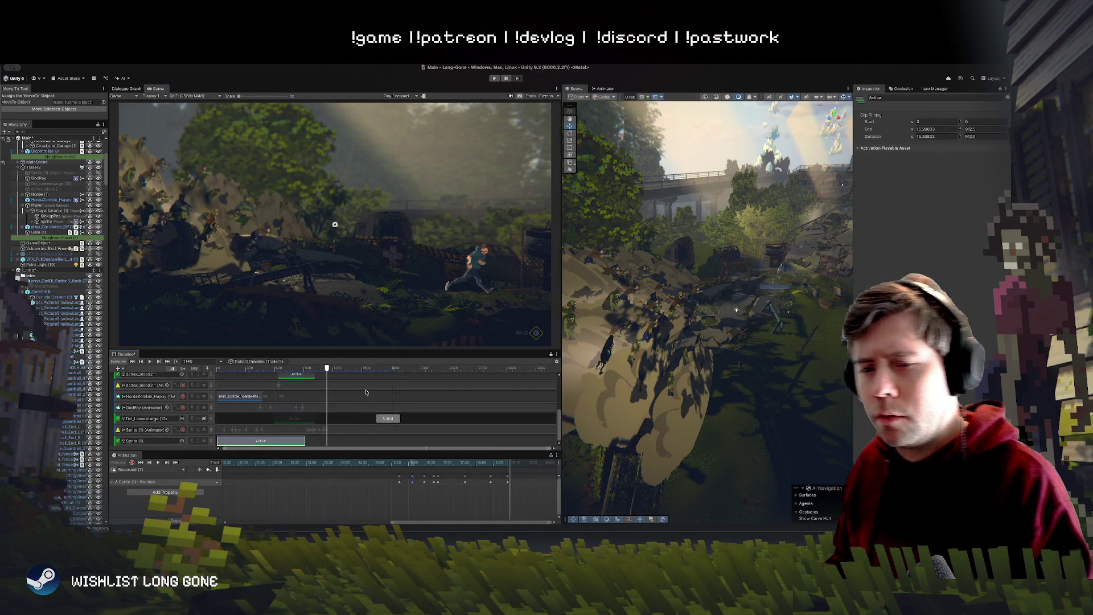
left_click_drag(305, 445, 320, 442)
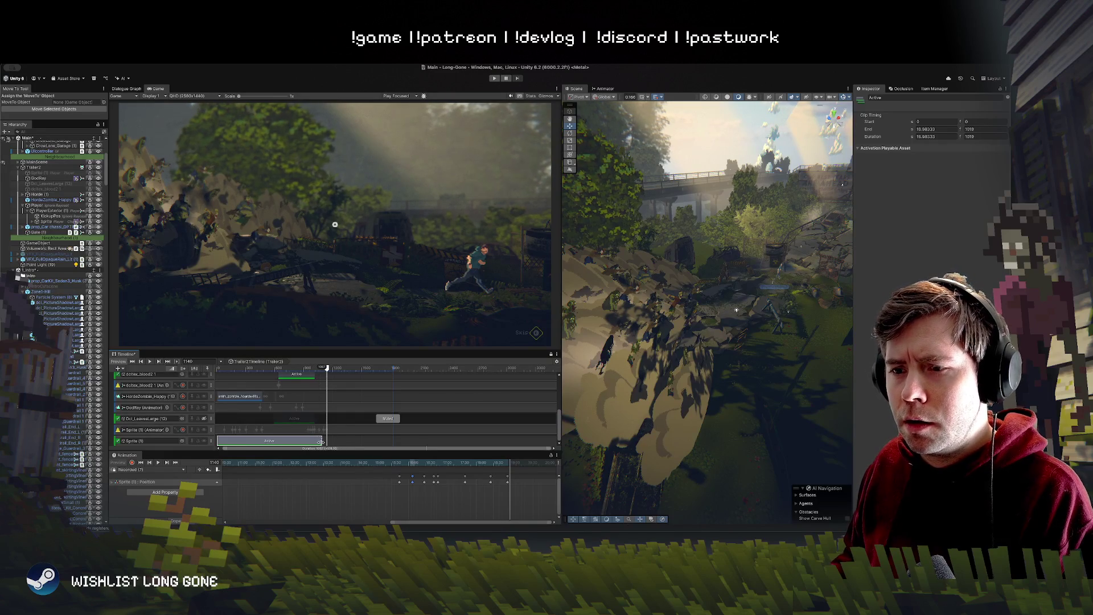
mouse_move(326, 369)
left_mouse_down()
mouse_move(302, 369)
mouse_move(342, 373)
mouse_move(316, 374)
left_mouse_up()
key("space")
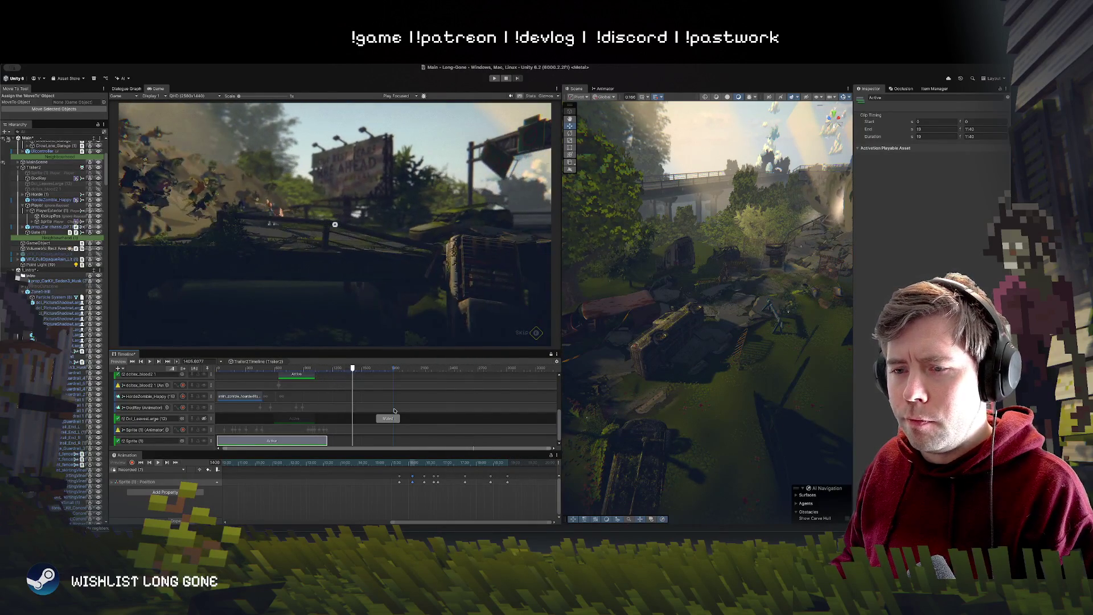
left_click_drag(333, 372, 208, 376)
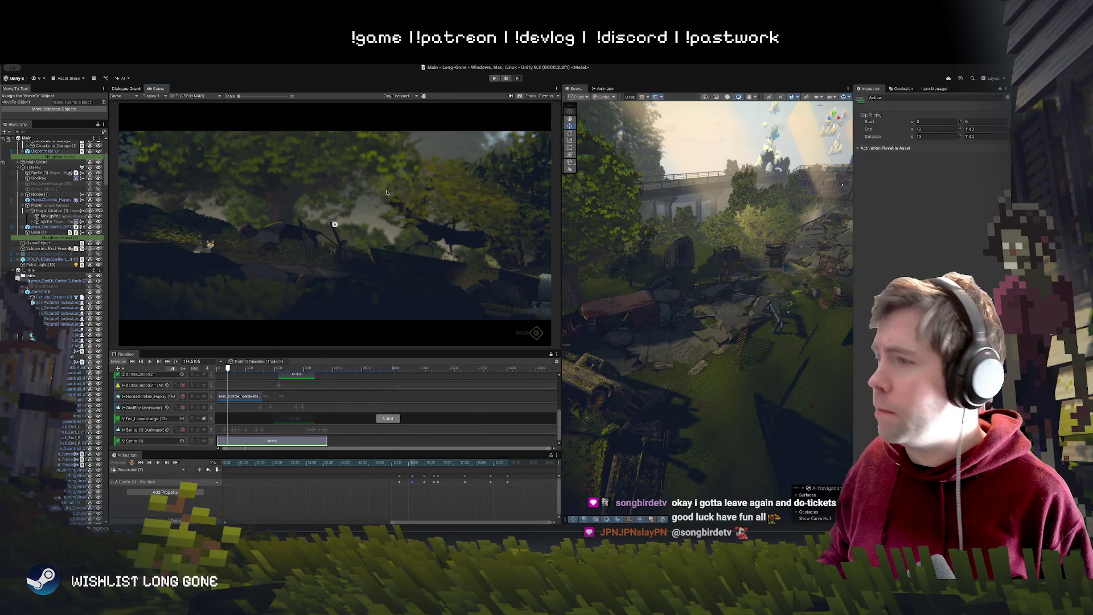
Step: Save the Main scene and its Timeline changes with Ctrl+S
key("ctrl+s")
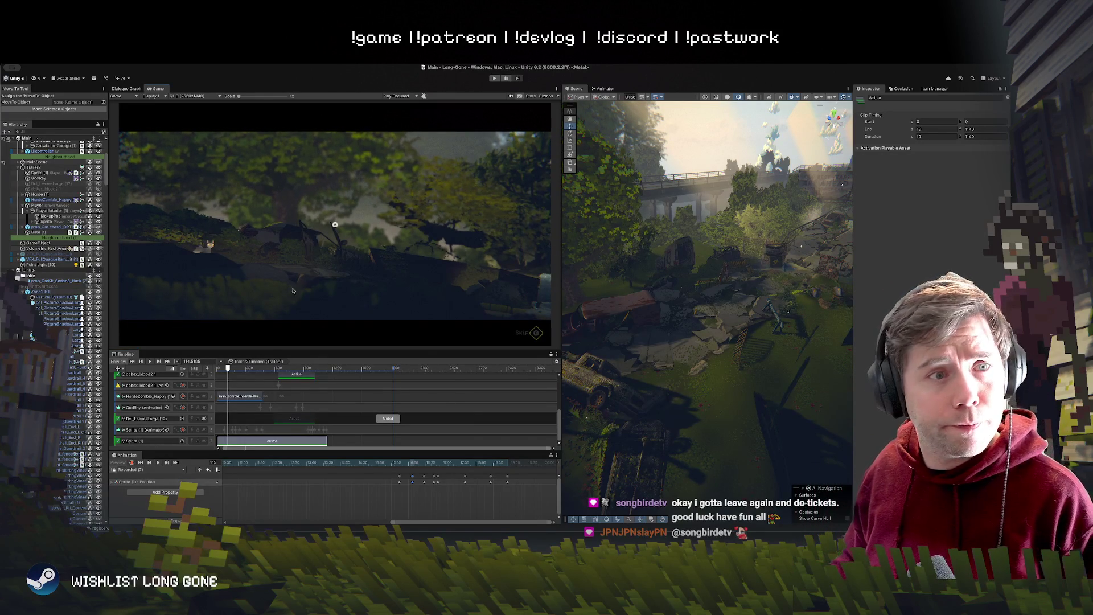